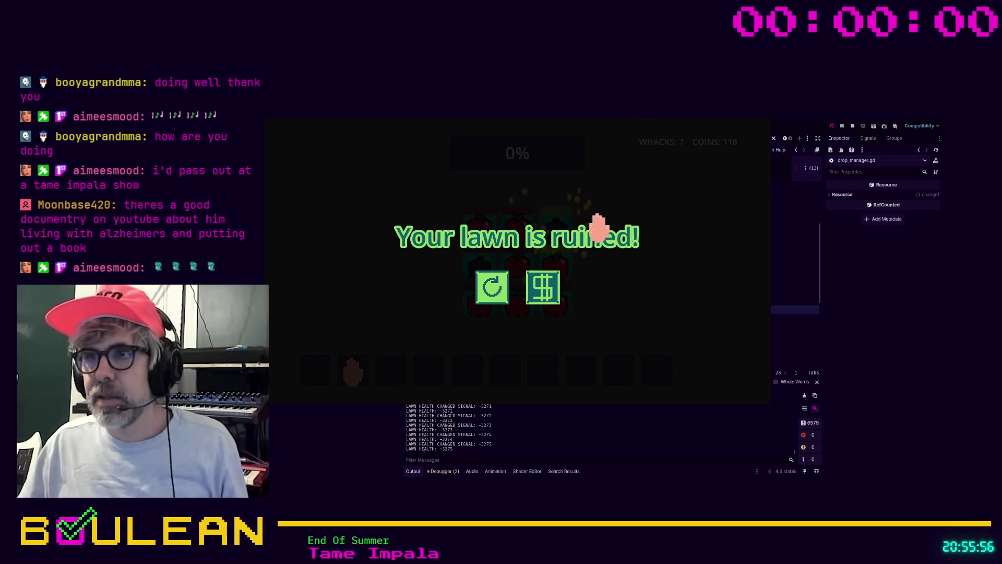
Restart the game and whack moles in the bottom-right, middle-left, bottom-left and middle-right holes
click(492, 286)
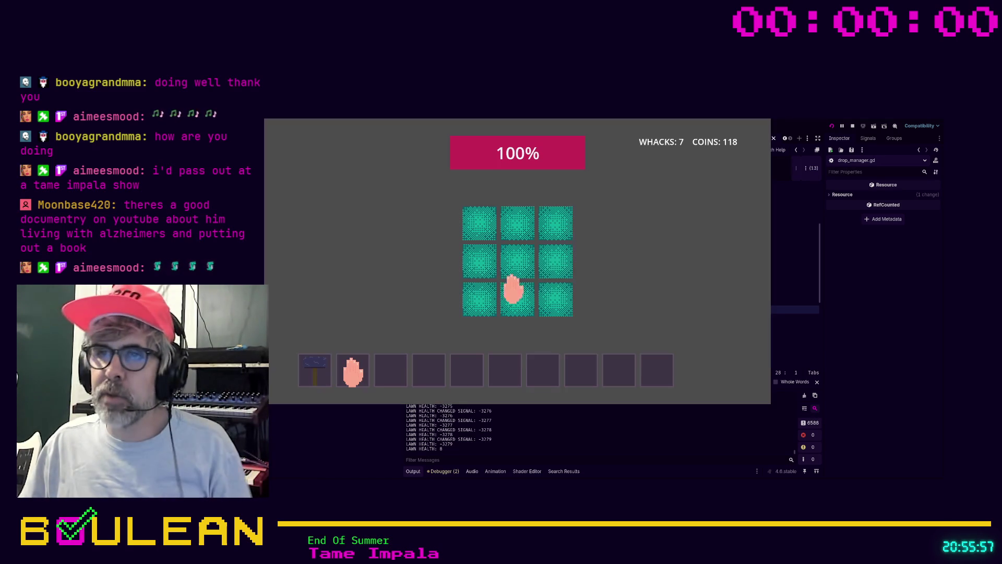
click(555, 305)
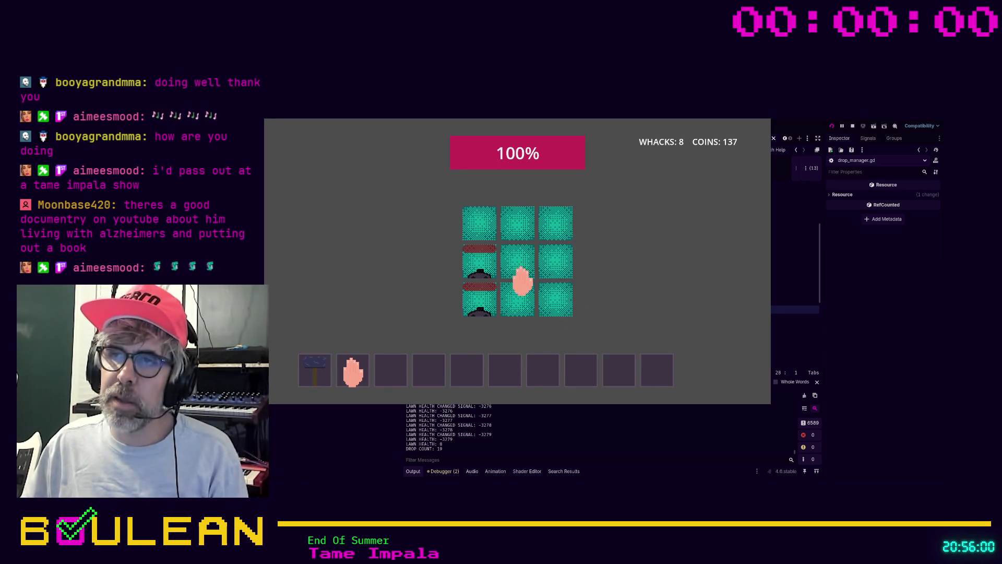
click(483, 264)
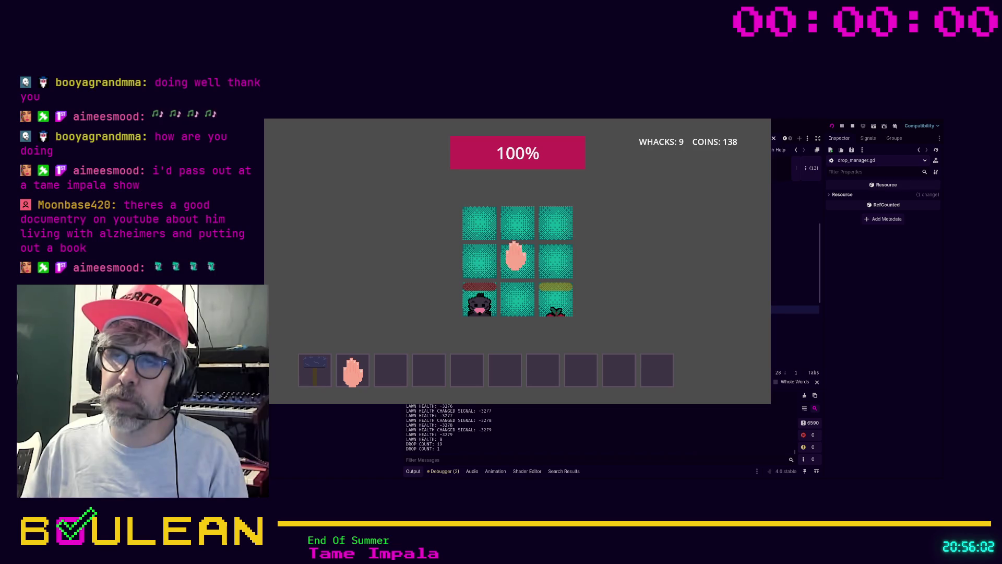
click(481, 300)
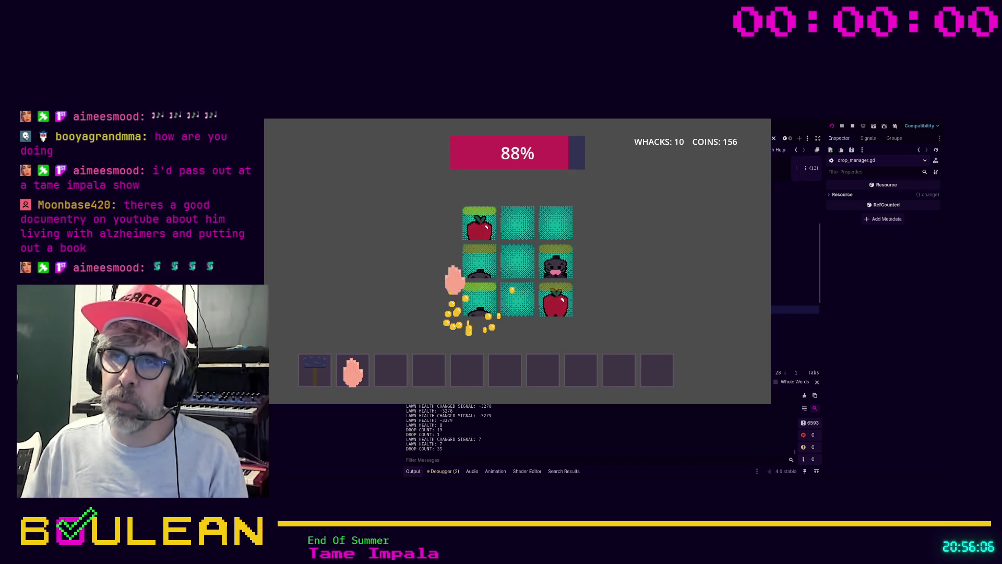
click(563, 267)
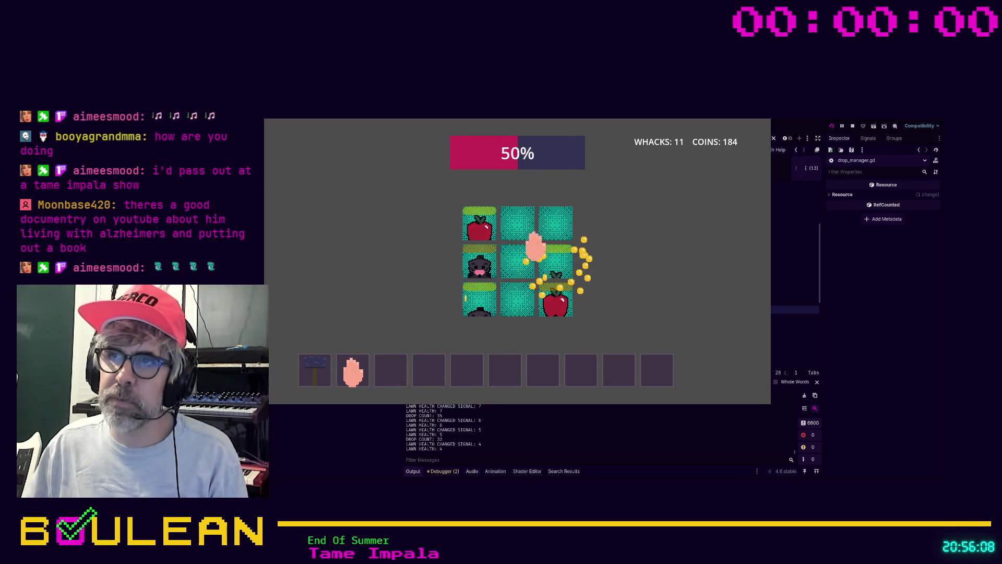
click(555, 302)
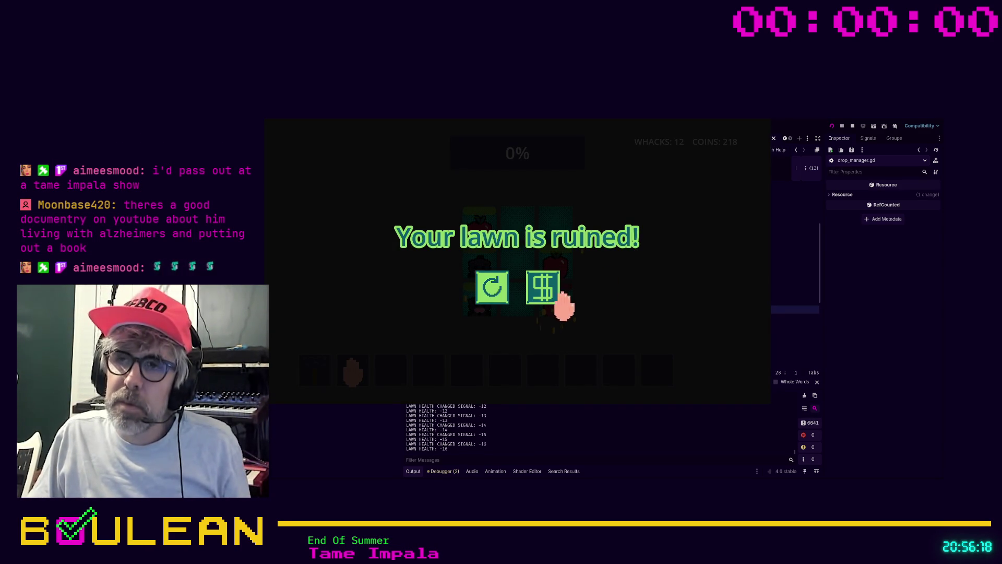
Restart after losing again, whack the top-left weed and top-right mole, then stop the game with F8
click(492, 288)
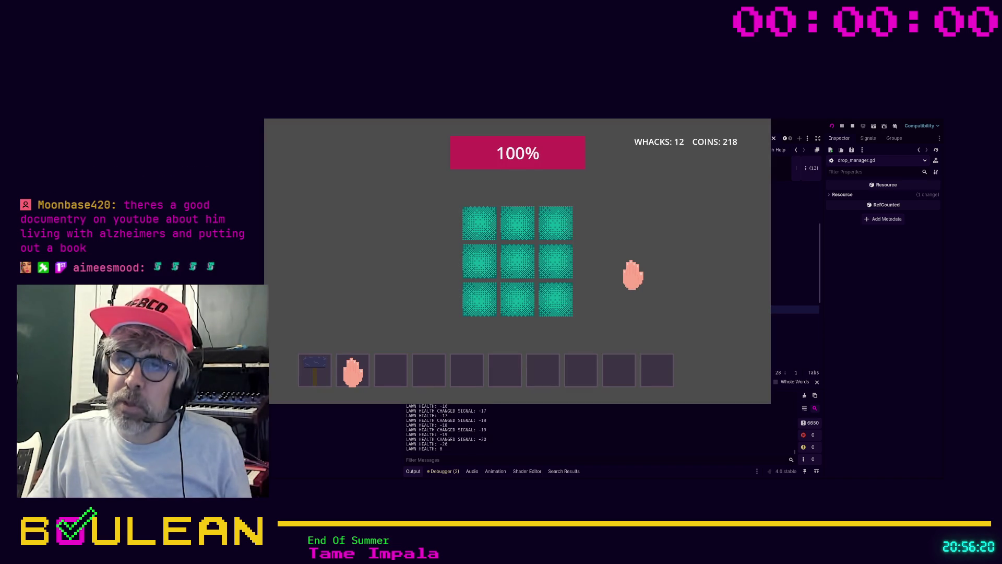
click(477, 226)
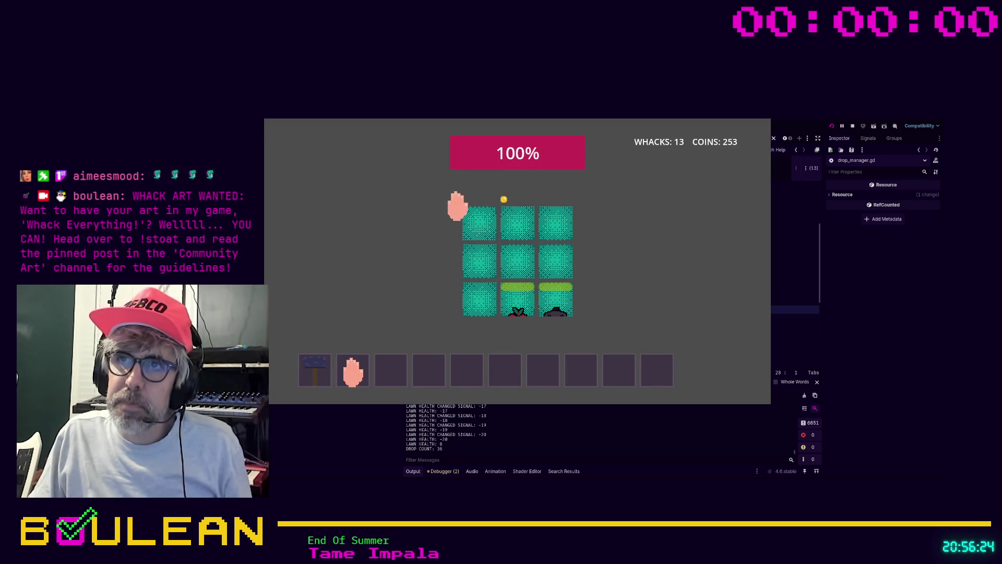
click(552, 219)
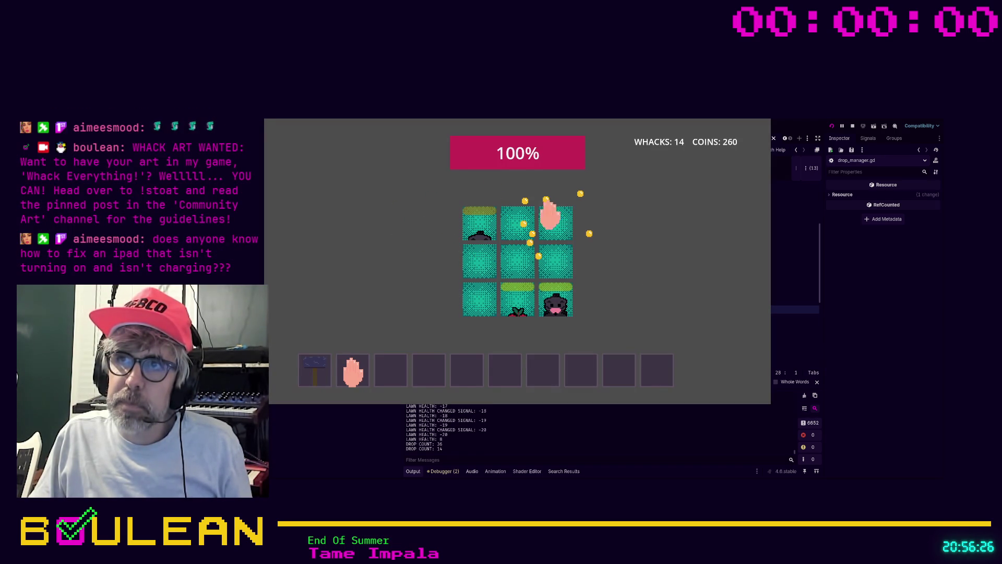
click(564, 231)
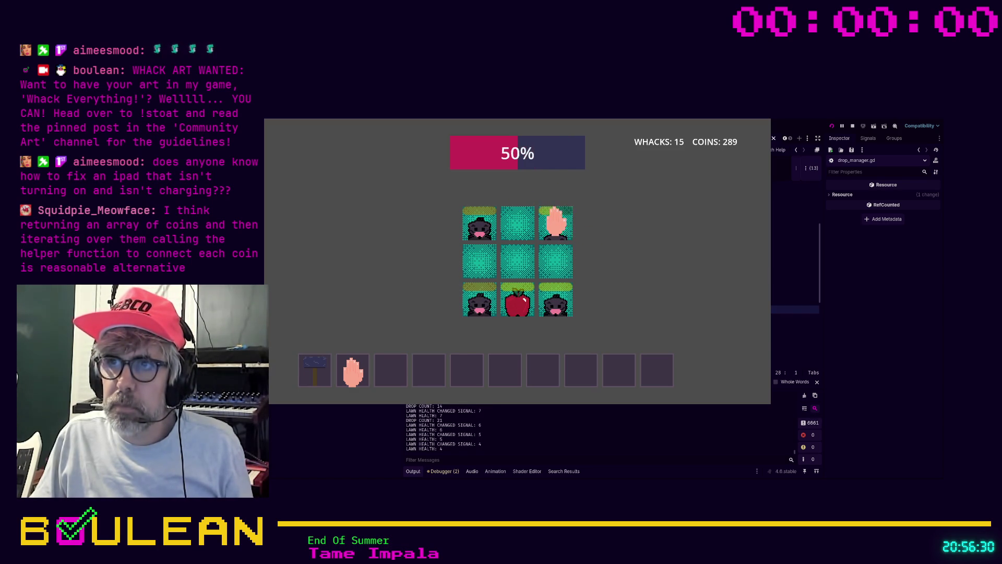
click(555, 222)
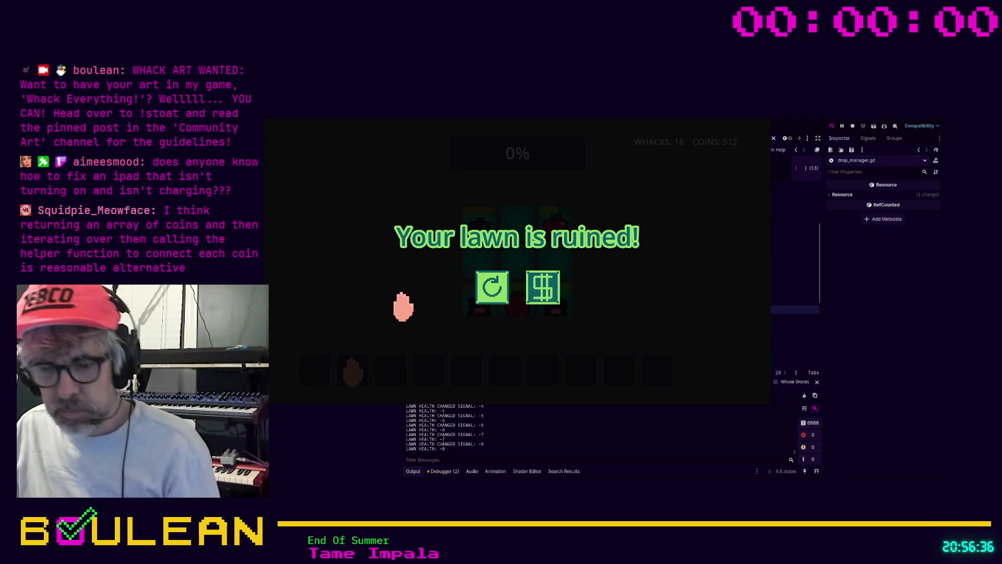
key(F8)
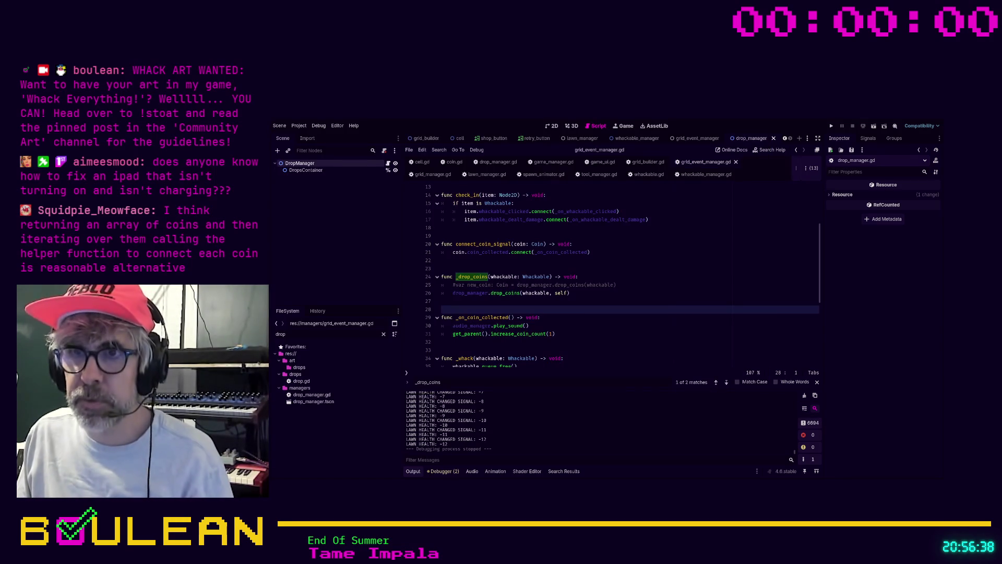
Delete the leftover coin line 25 from _drop_coins
click(644, 285)
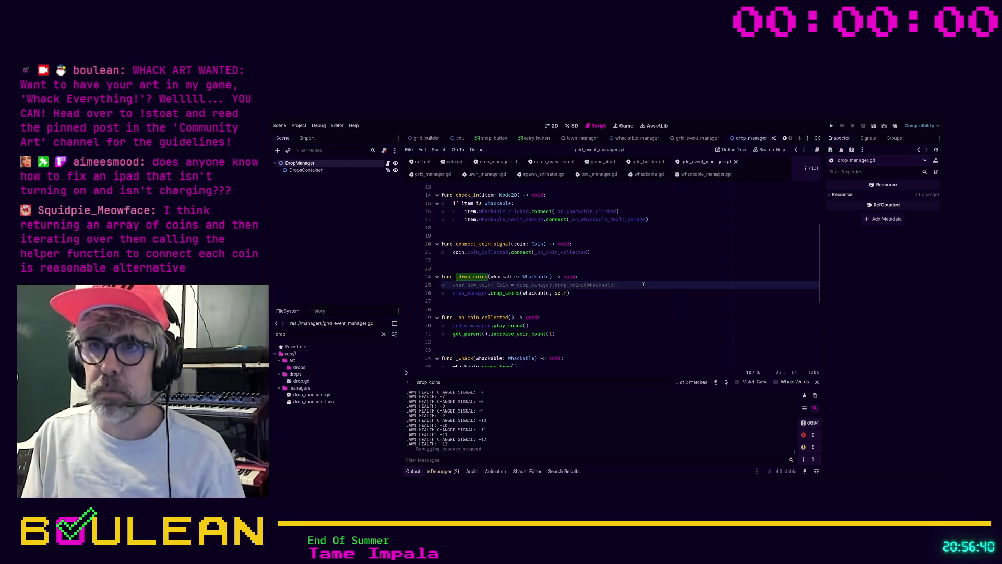
key(shift+Home)
key(shift+Home)
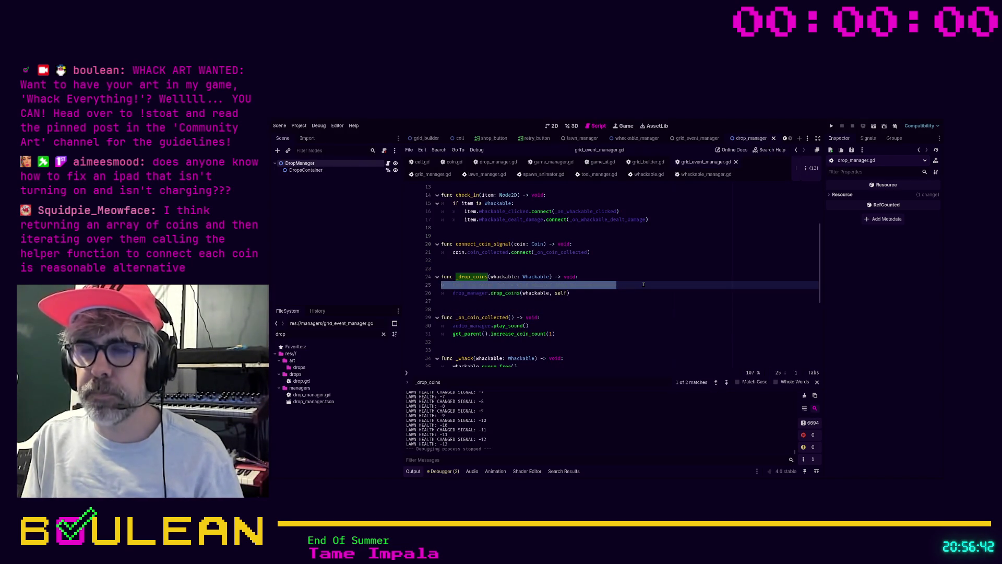
key(BackSpace)
key(BackSpace)
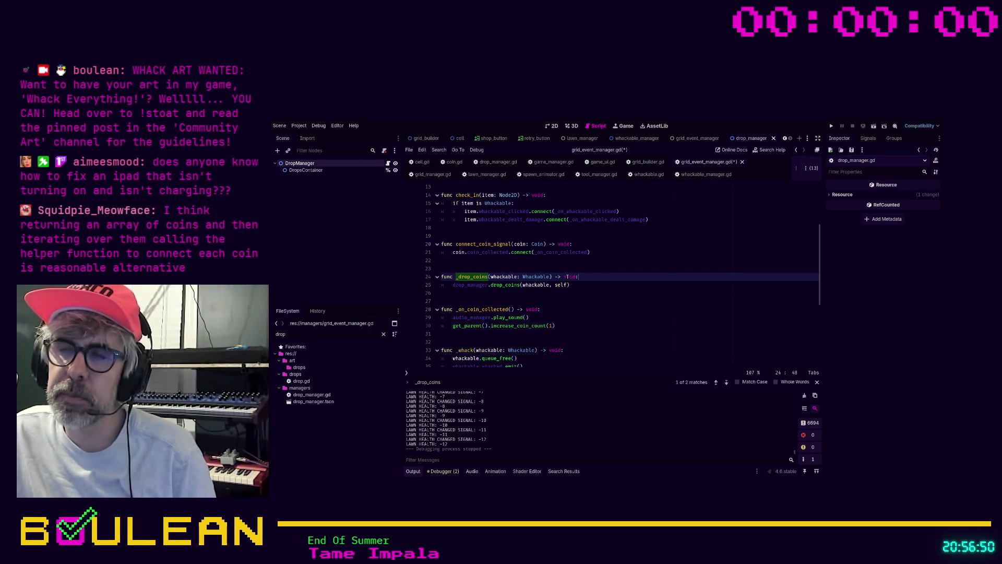
Rename connect_coin_signal to connect_coin_collected_signal on line 20
click(567, 277)
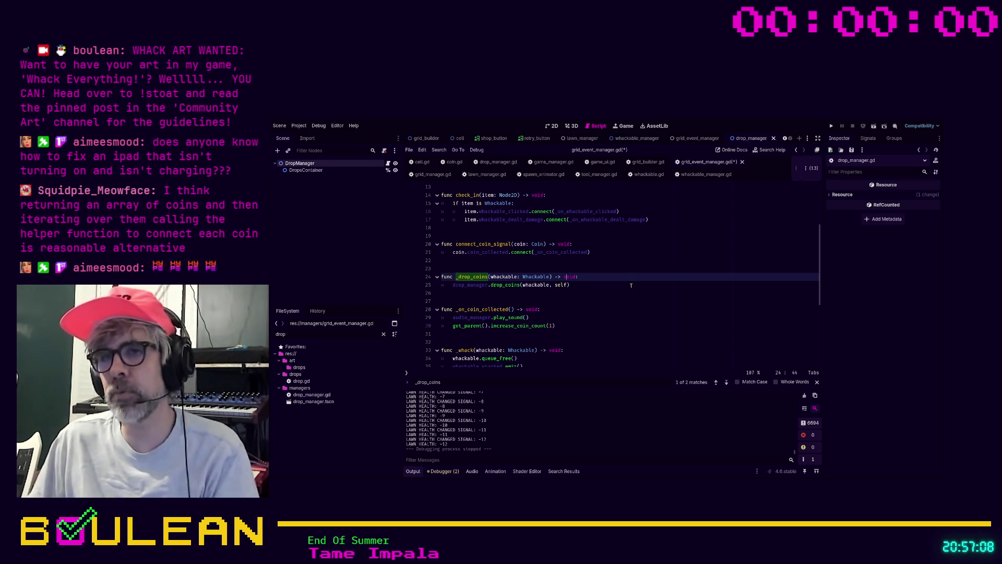
scroll(631, 286, down, 1)
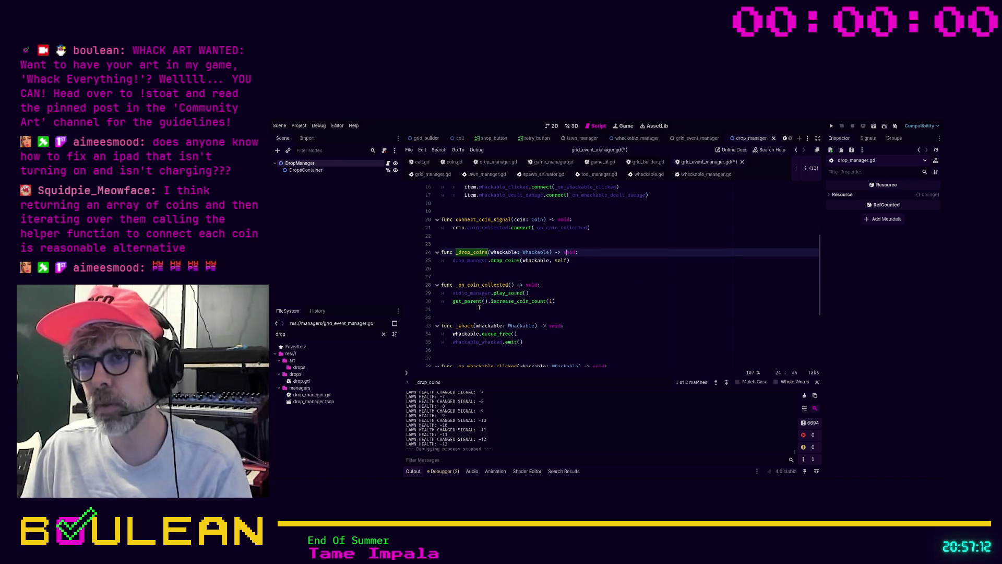
scroll(479, 309, up, 2)
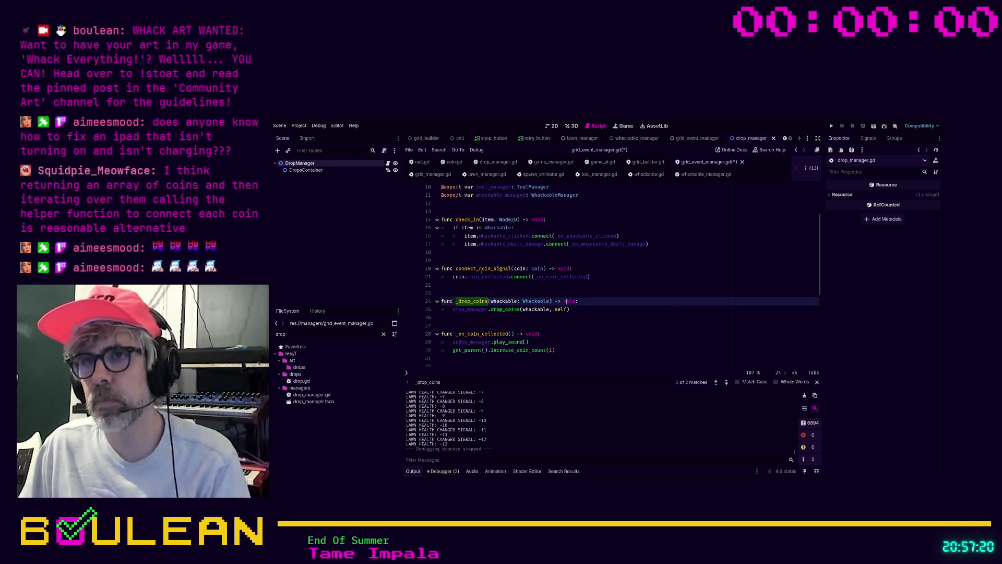
click(493, 268)
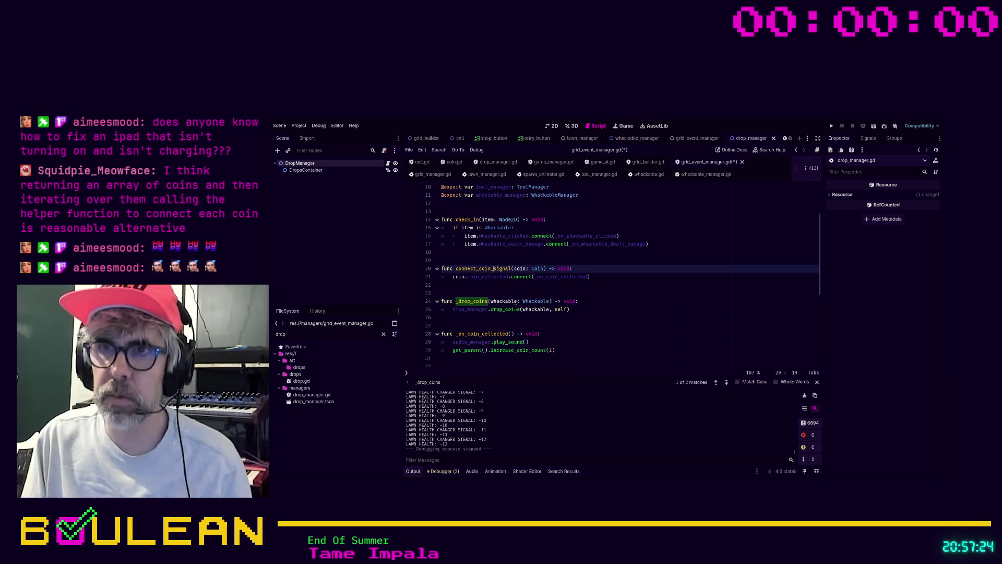
key(Left)
key(Left)
key(Right)
key(Right)
key(Right)
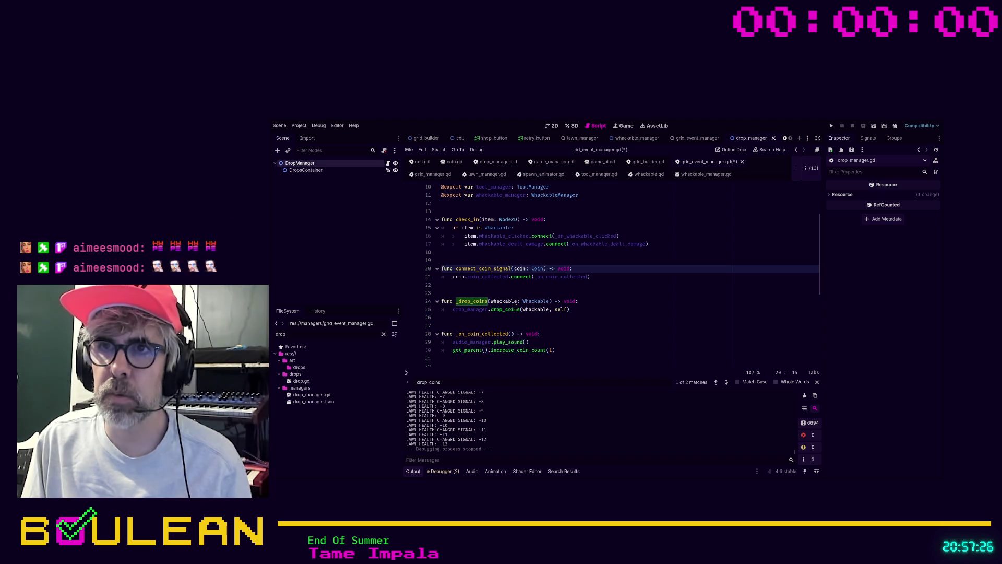
text(collecte)
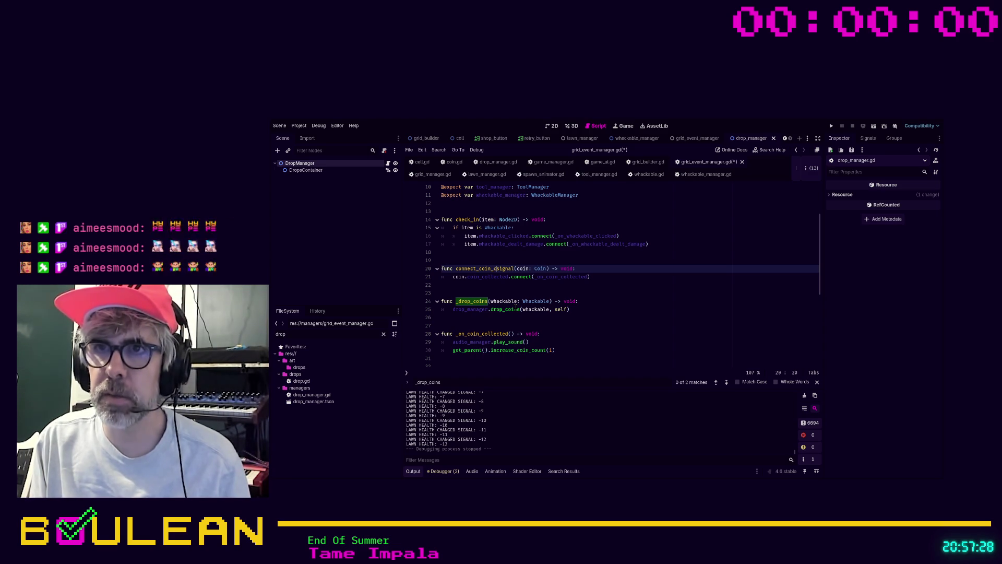
text(d_)
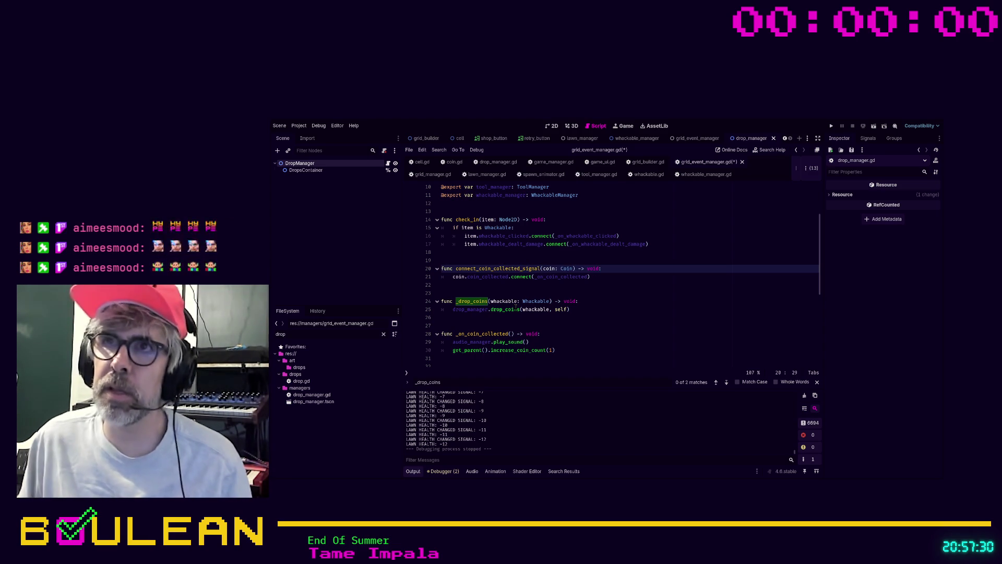
Save grid_event_manager.gd and open drop_manager.gd
click(522, 293)
key(ctrl+s)
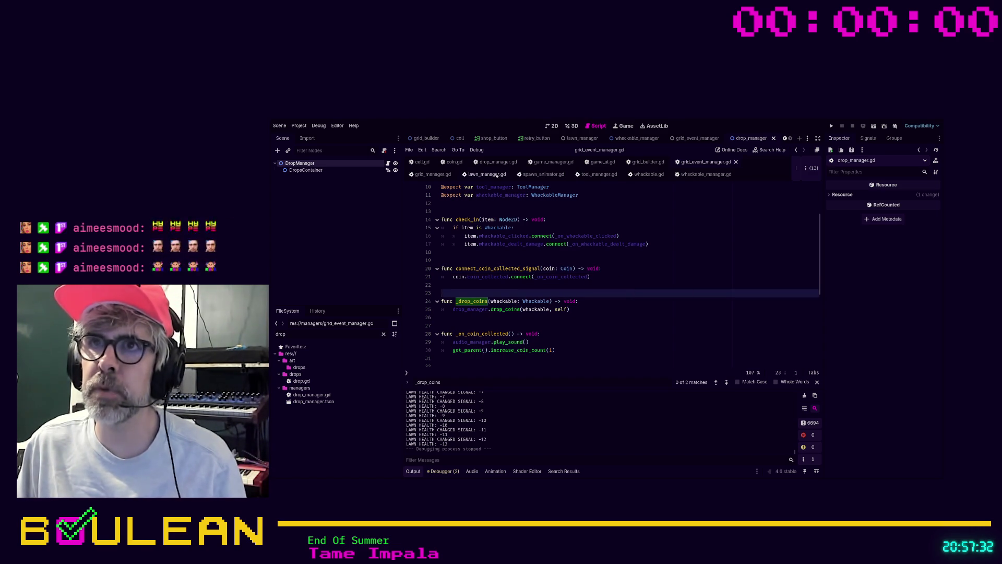
click(496, 162)
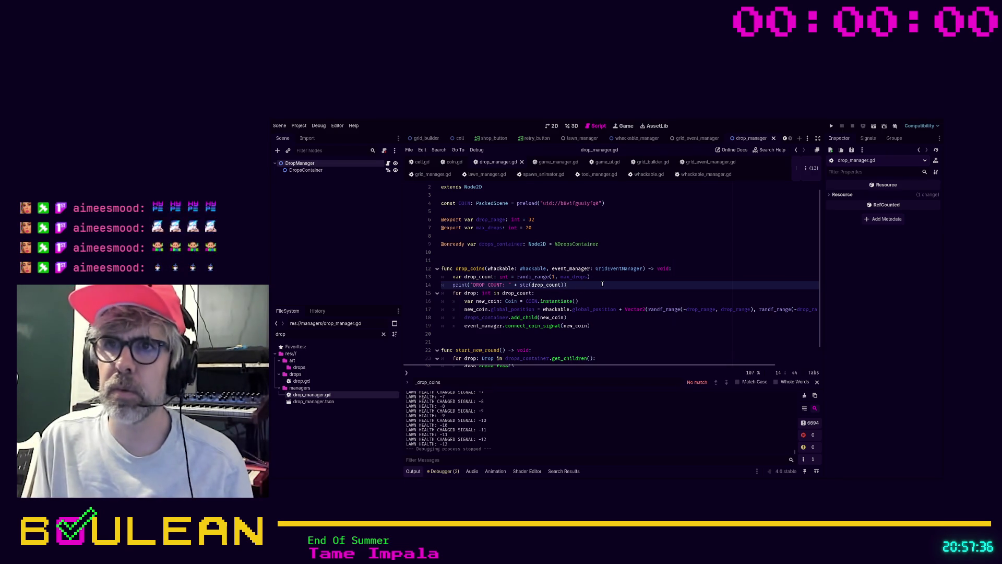
In drop_manager.gd, delete the DROP COUNT print, rename the call to connect_coin_collected_signal, and save
key(shift+Home)
key(shift+Home)
key(BackSpace)
key(BackSpace)
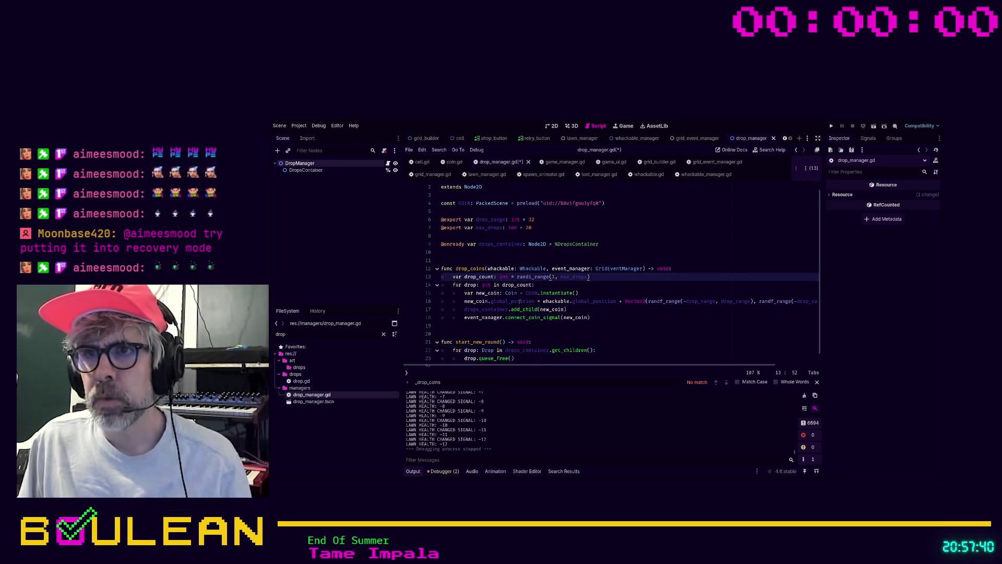
click(545, 317)
text(collected_)
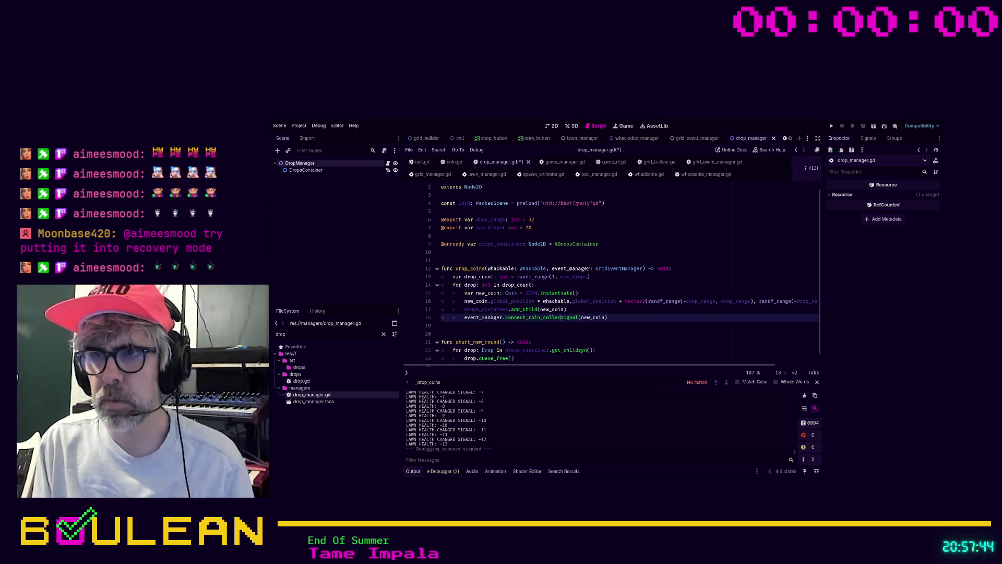
click(647, 332)
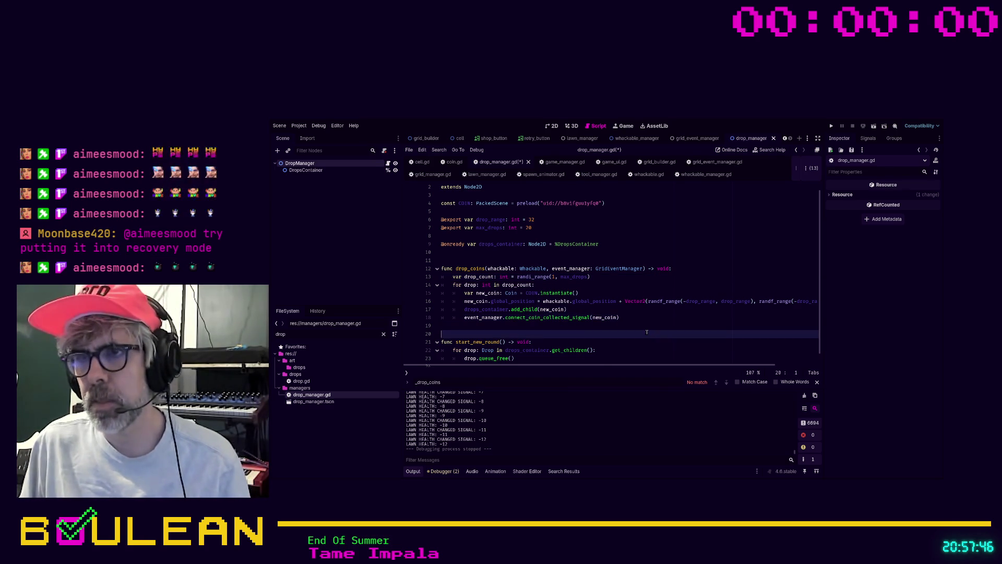
key(ctrl+s)
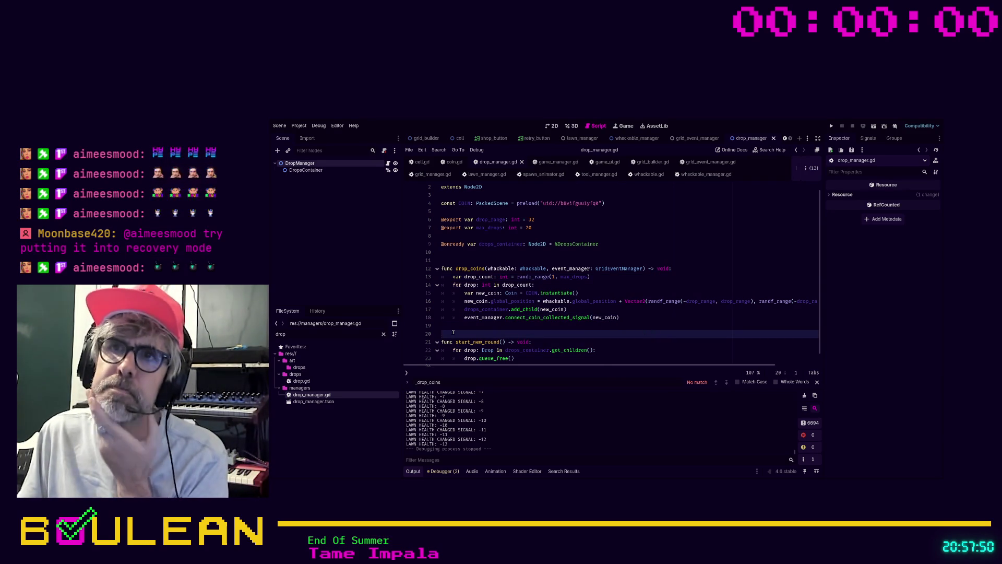
Search the project's scripts for 'print', finding 3 matches in game_manager.gd and game_ui.gd
click(473, 259)
scroll(474, 284, down, 1)
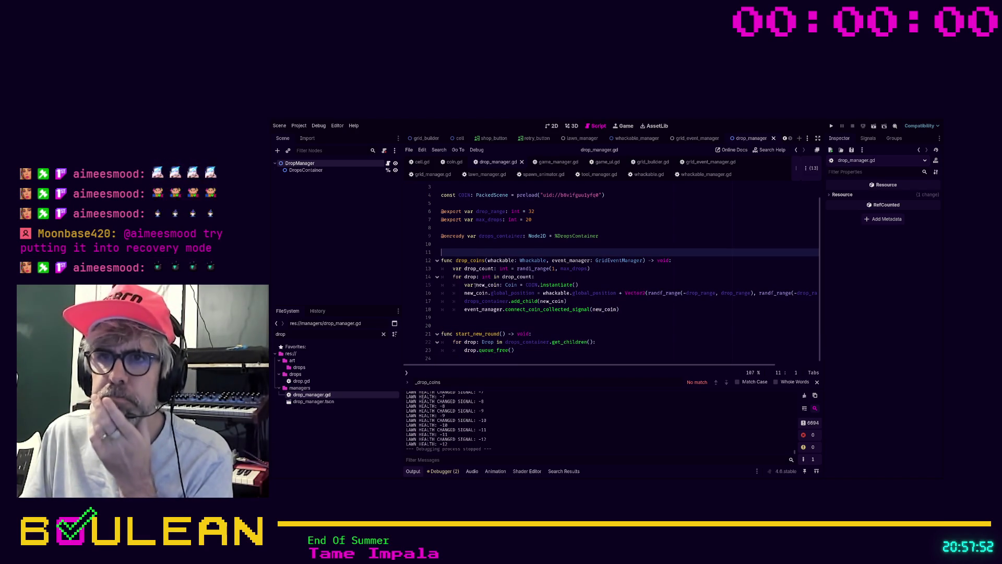
scroll(477, 325, up, 1)
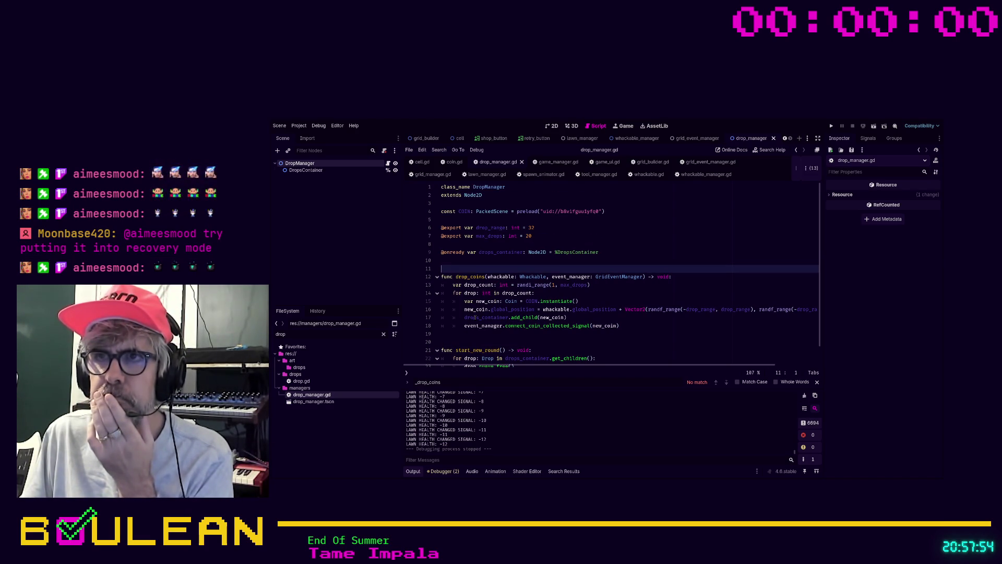
scroll(475, 317, down, 1)
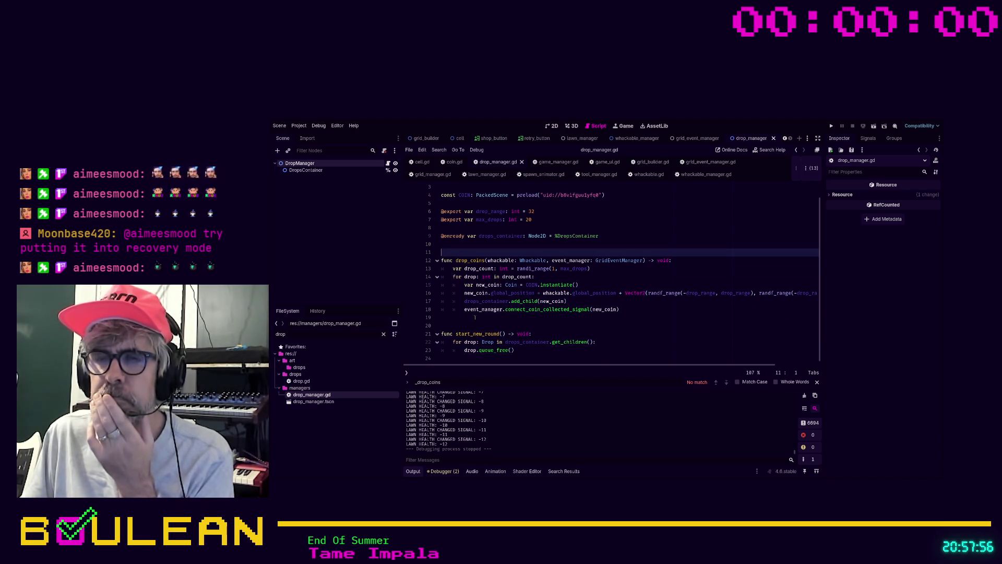
click(473, 325)
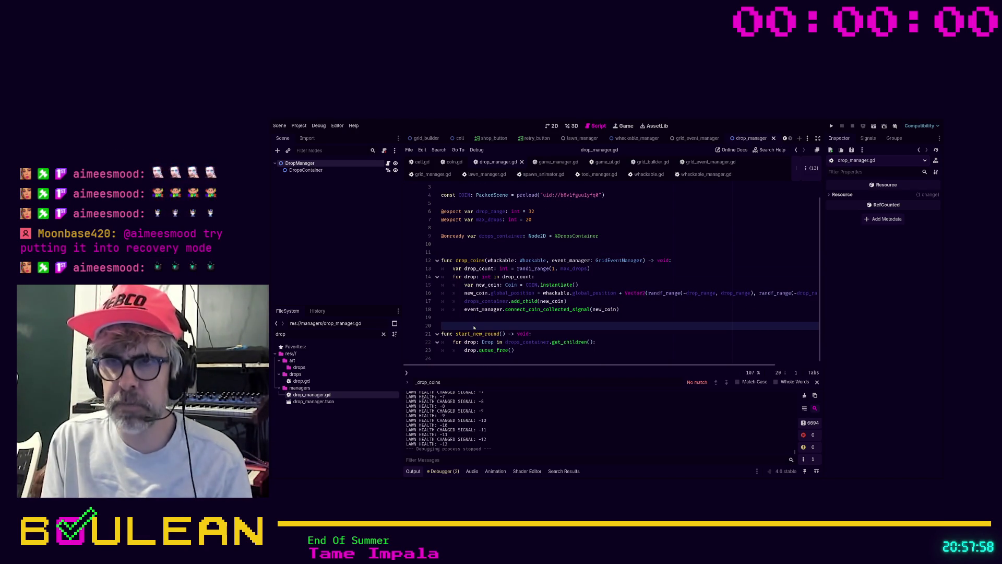
key(alt+f)
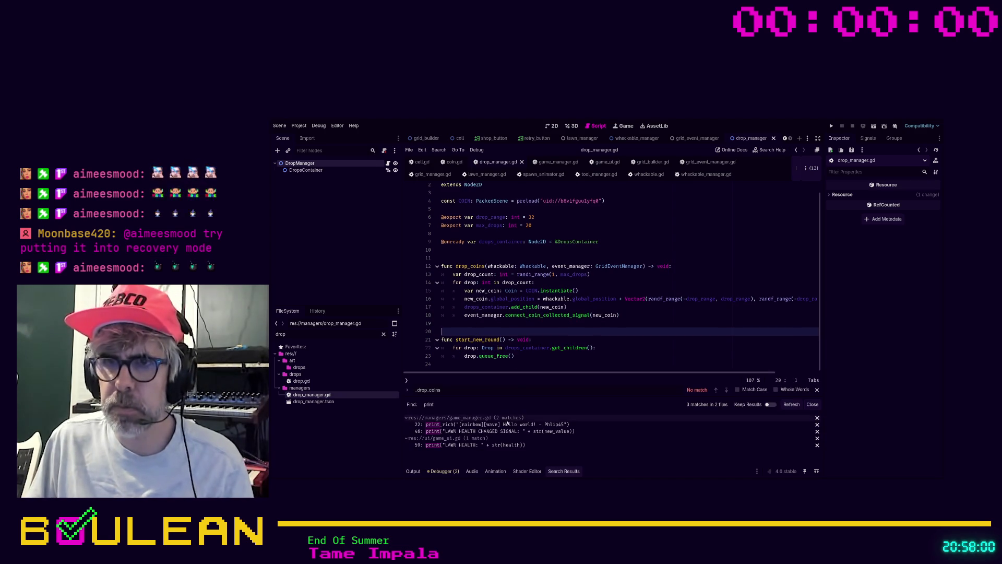
Delete the LAWN HEALTH CHANGED print line in game_manager.gd
click(497, 431)
click(630, 186)
key(shift+Home)
key(shift+Home)
key(BackSpace)
key(BackSpace)
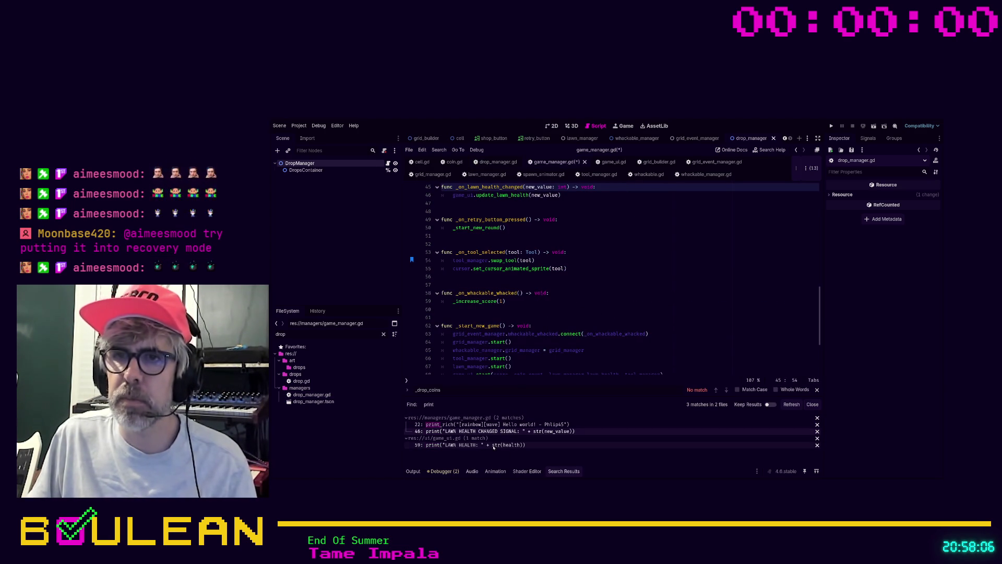
key(Down)
key(Down)
key(Down)
Delete the LAWN HEALTH print line from game_ui.gd's update_lawn_health
click(497, 444)
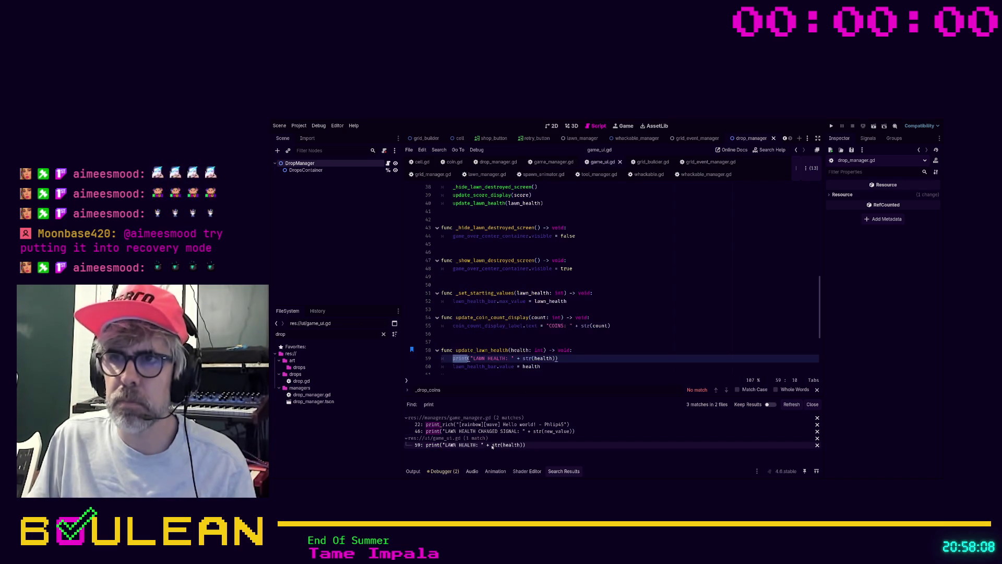
click(584, 362)
key(shift+Home)
key(BackSpace)
key(BackSpace)
key(BackSpace)
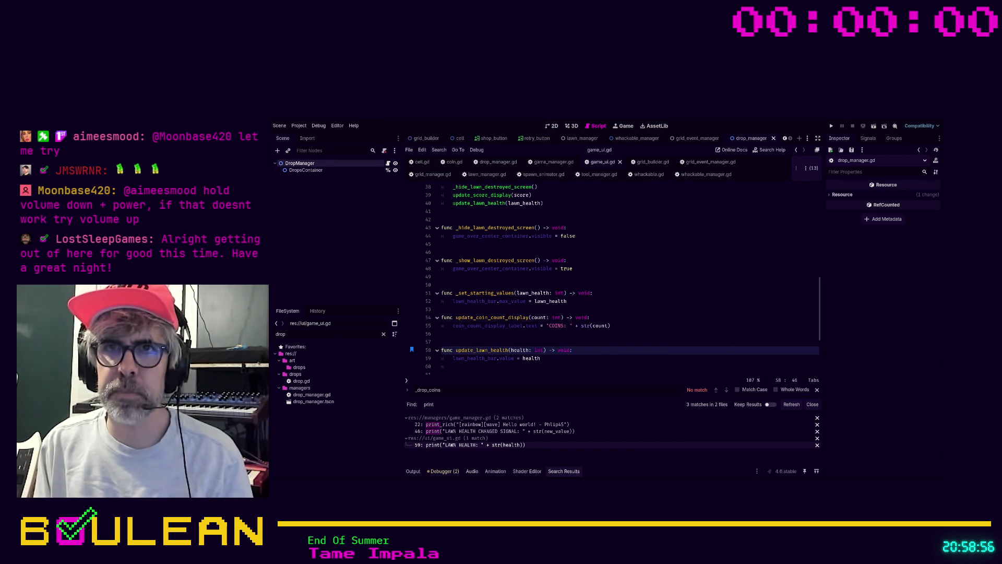
click(694, 335)
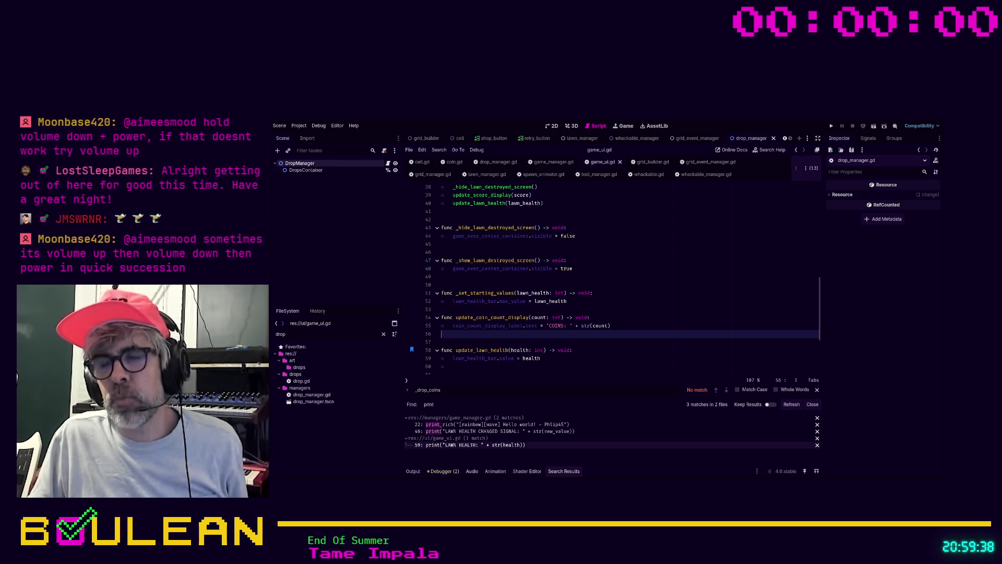
scroll(487, 253, up, 1)
click(490, 244)
scroll(491, 248, up, 3)
scroll(495, 251, up, 7)
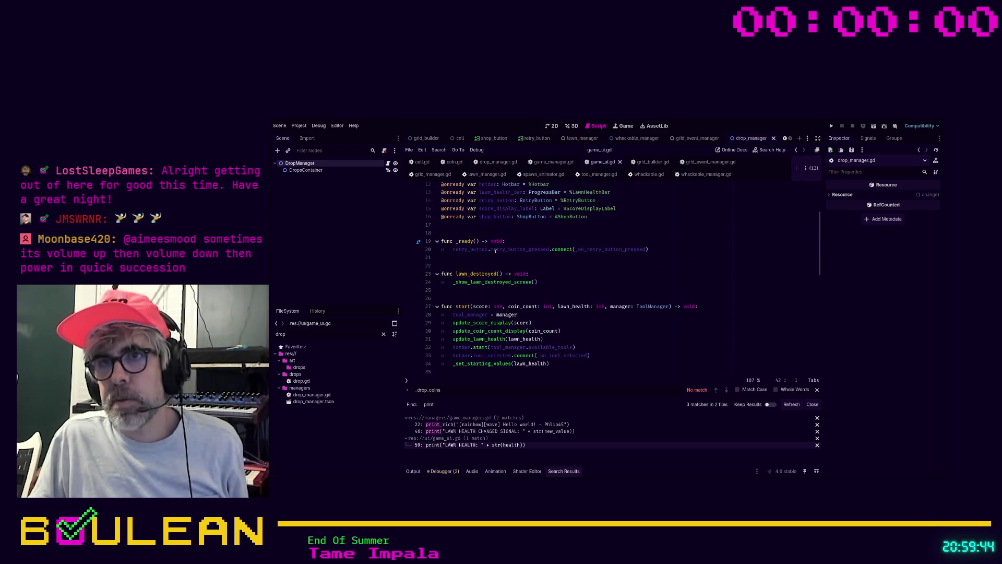
scroll(495, 252, down, 15)
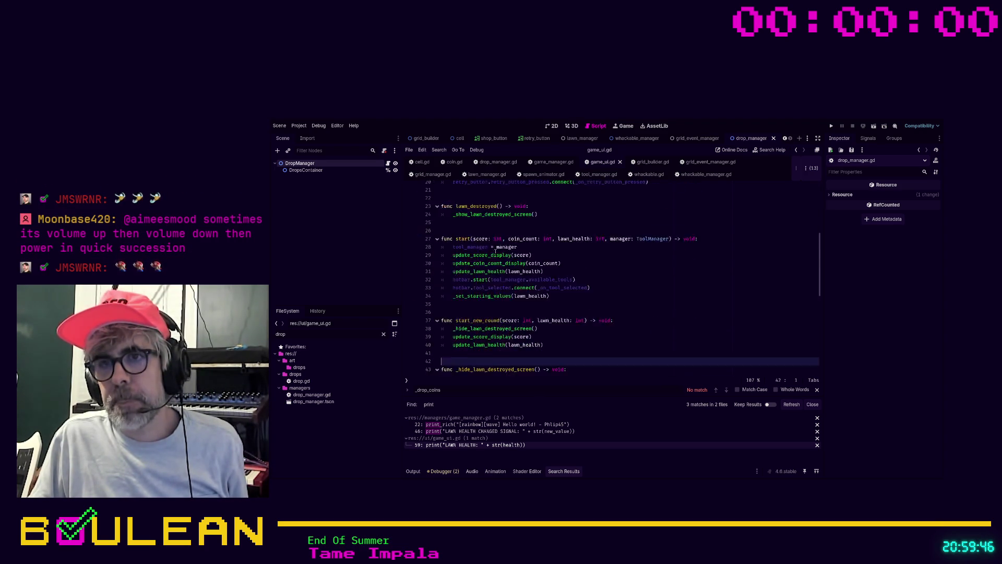
scroll(495, 251, up, 7)
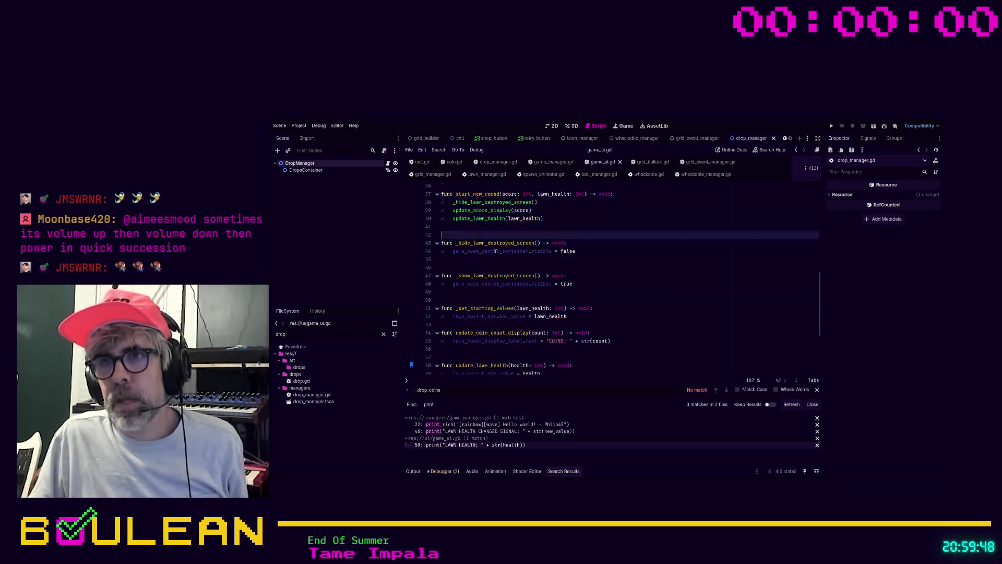
scroll(500, 254, up, 2)
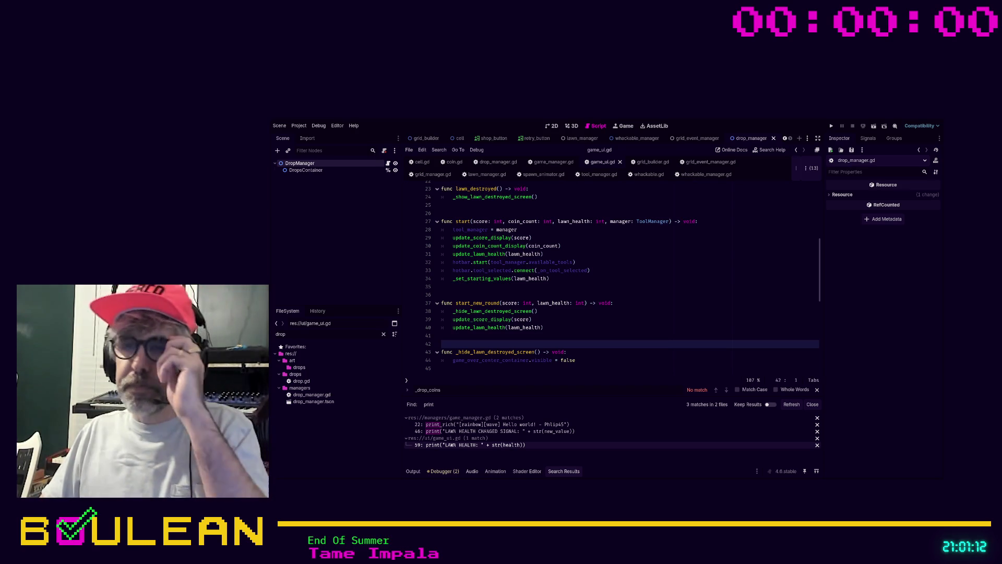
scroll(563, 296, down, 6)
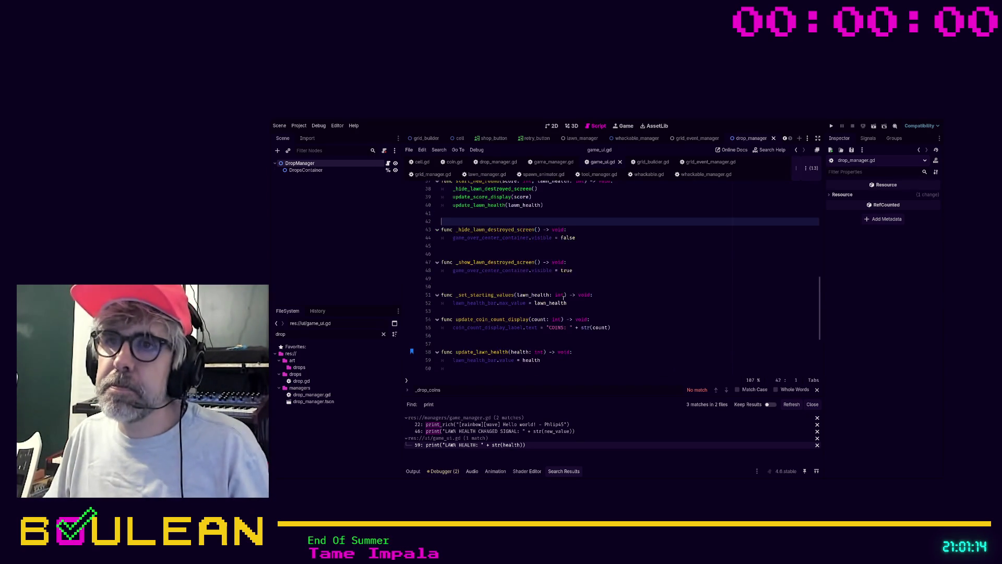
scroll(563, 296, up, 13)
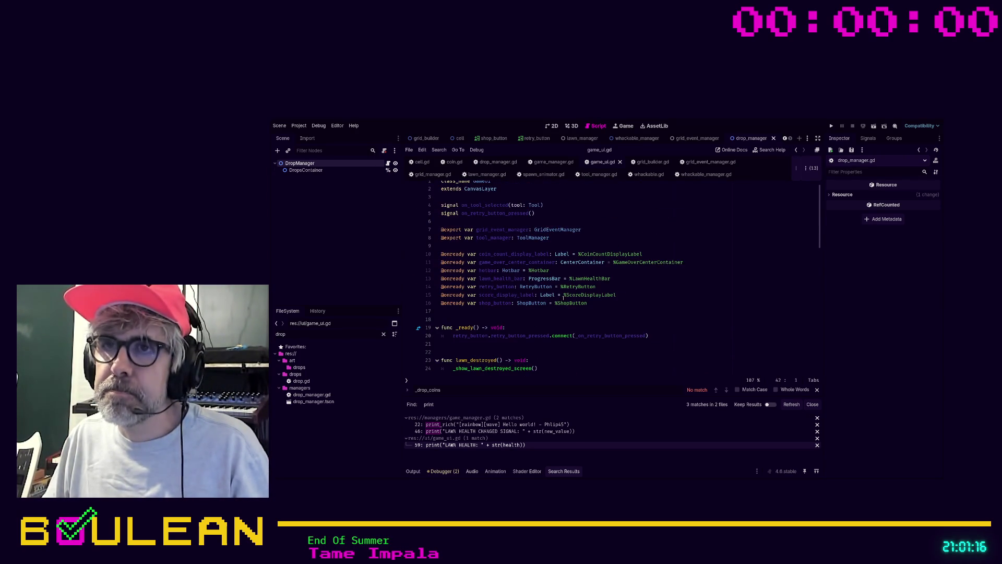
scroll(564, 296, down, 3)
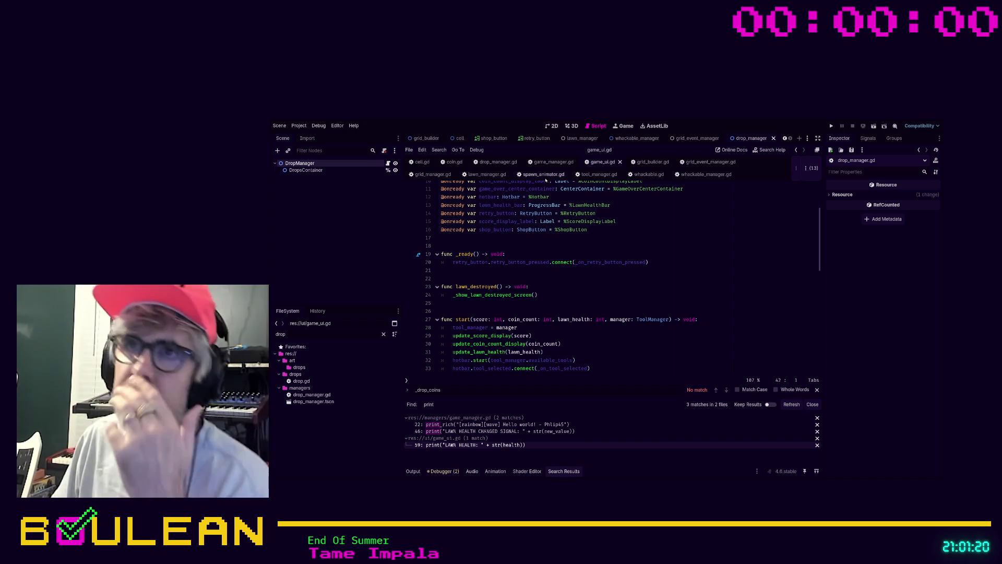
Review drop_coins in drop_manager.gd, selecting the lines that add and connect each new coin
click(544, 164)
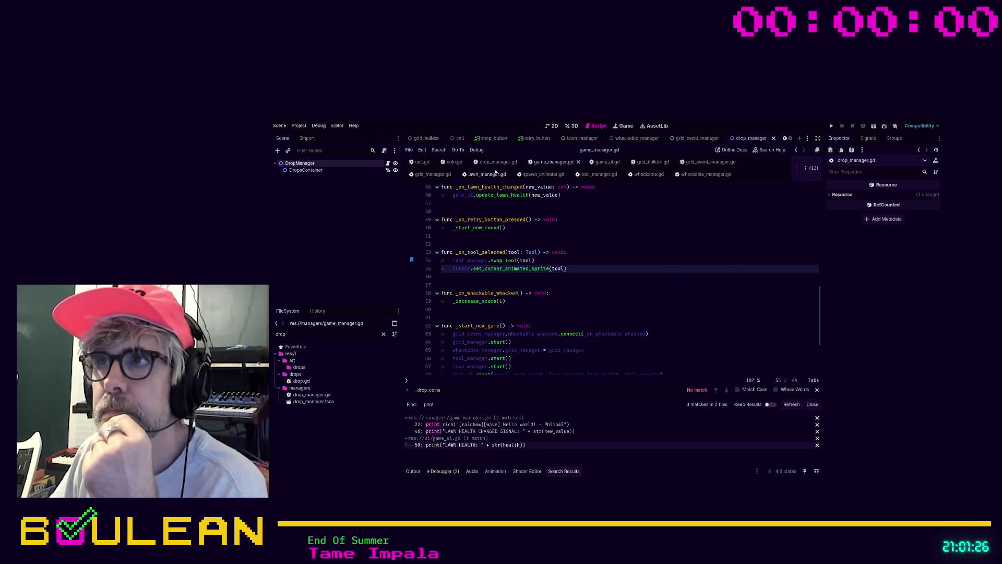
click(497, 162)
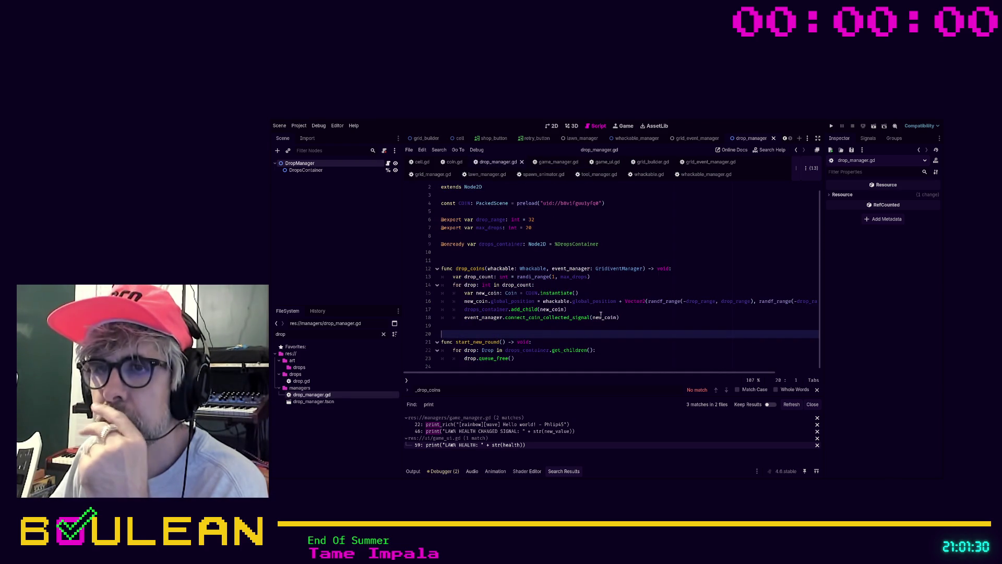
drag(634, 317, 442, 268)
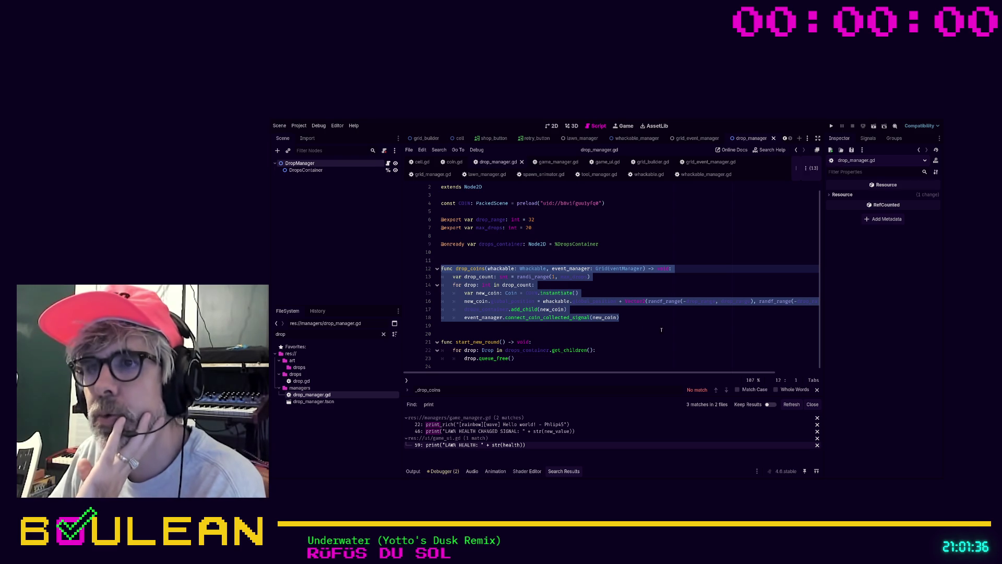
mouse_move(622, 317)
mouse_down()
mouse_move(483, 308)
mouse_move(442, 269)
mouse_up()
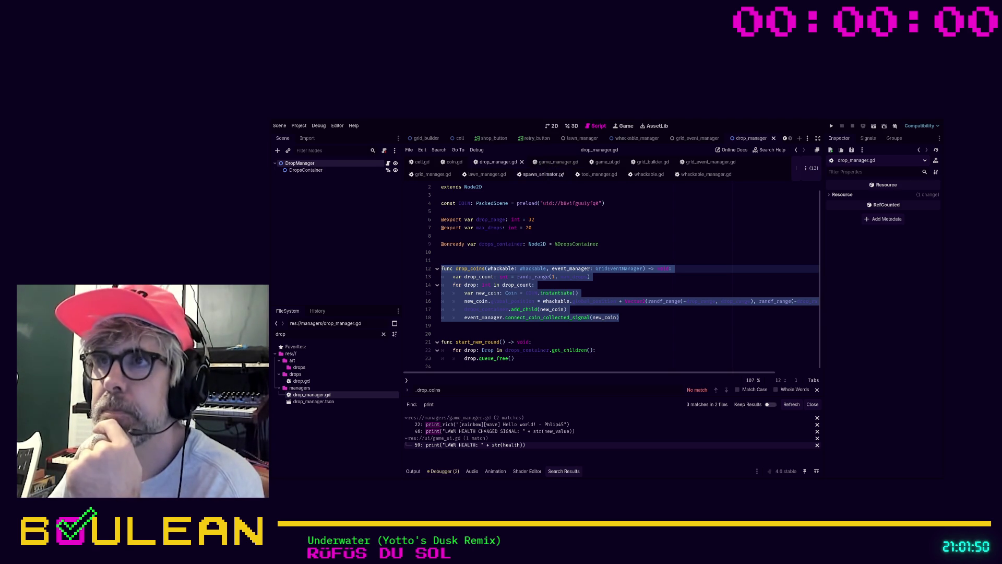
click(653, 162)
click(669, 162)
click(493, 284)
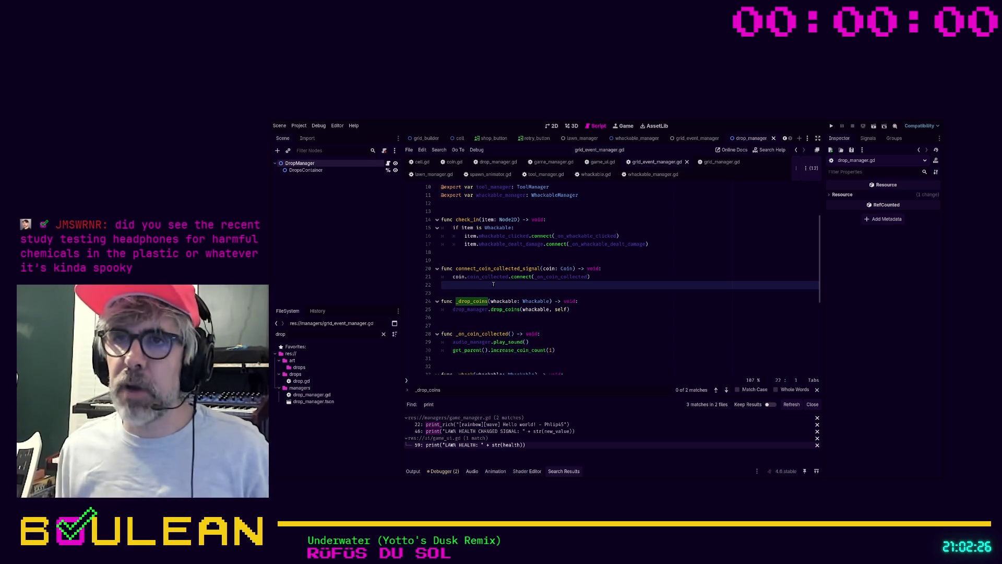
click(472, 291)
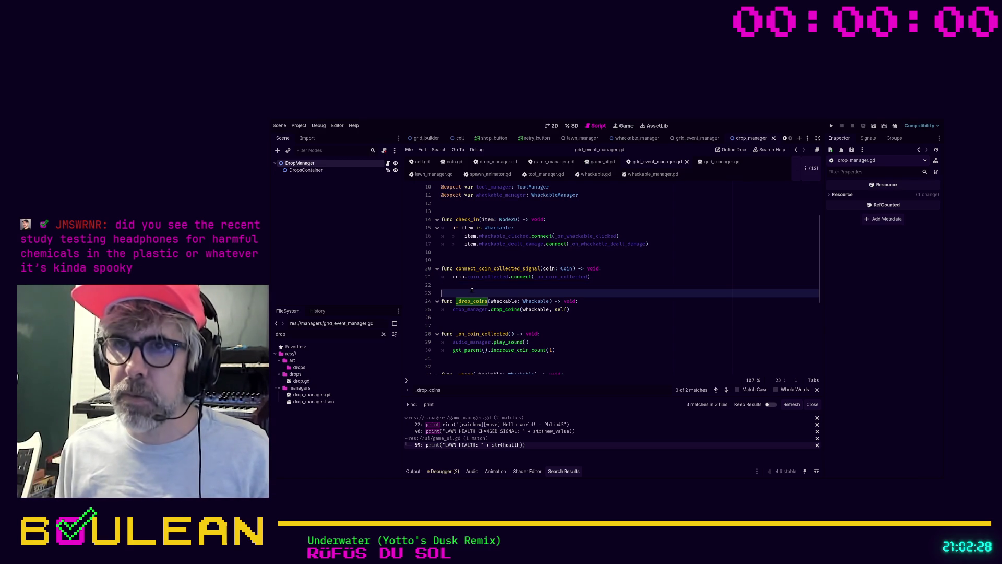
click(490, 317)
click(474, 325)
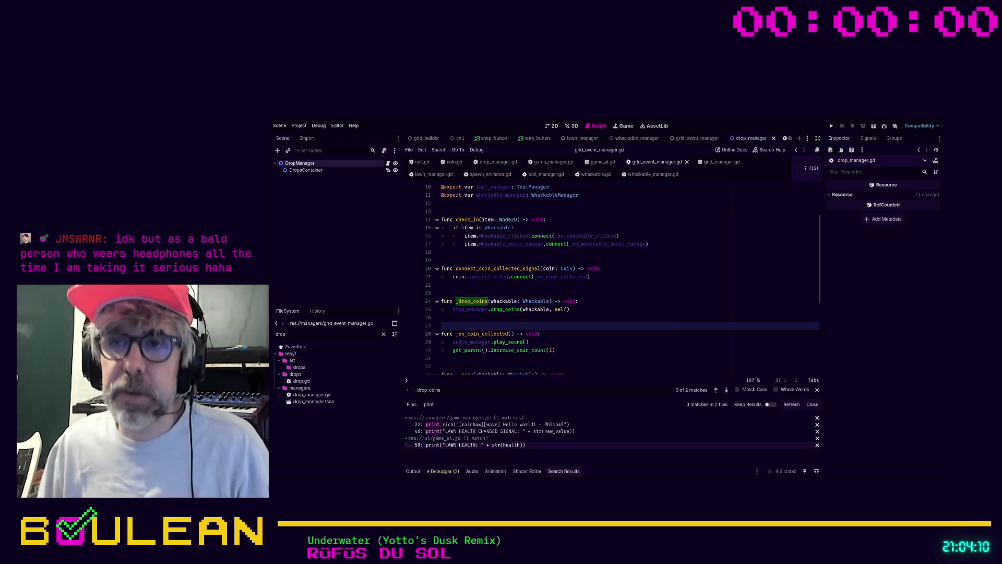
click(518, 320)
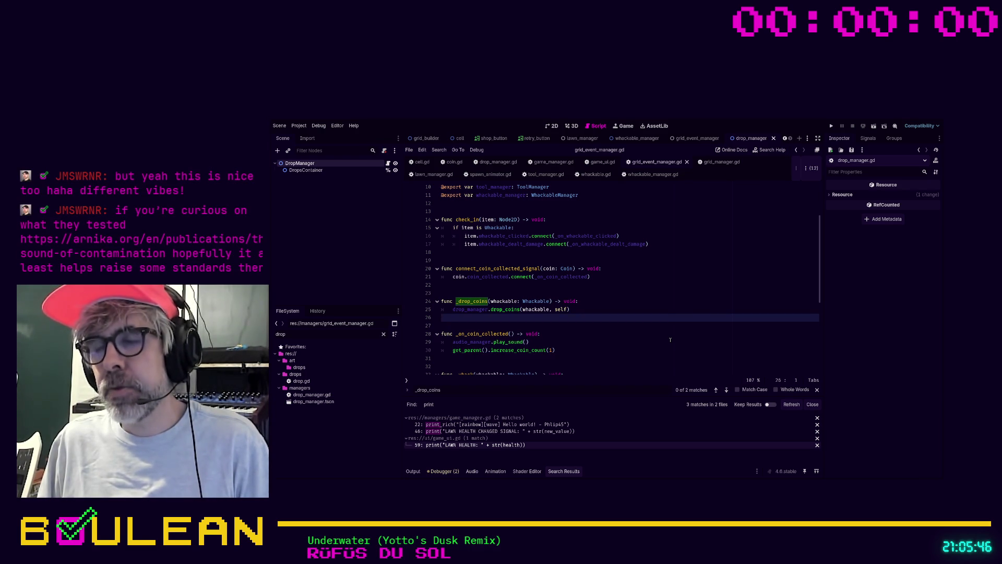
Write the line-26 comment: drop_manager.drop_coins calls the function connecting 'coin_collected' to this class
click(590, 328)
key(Up)
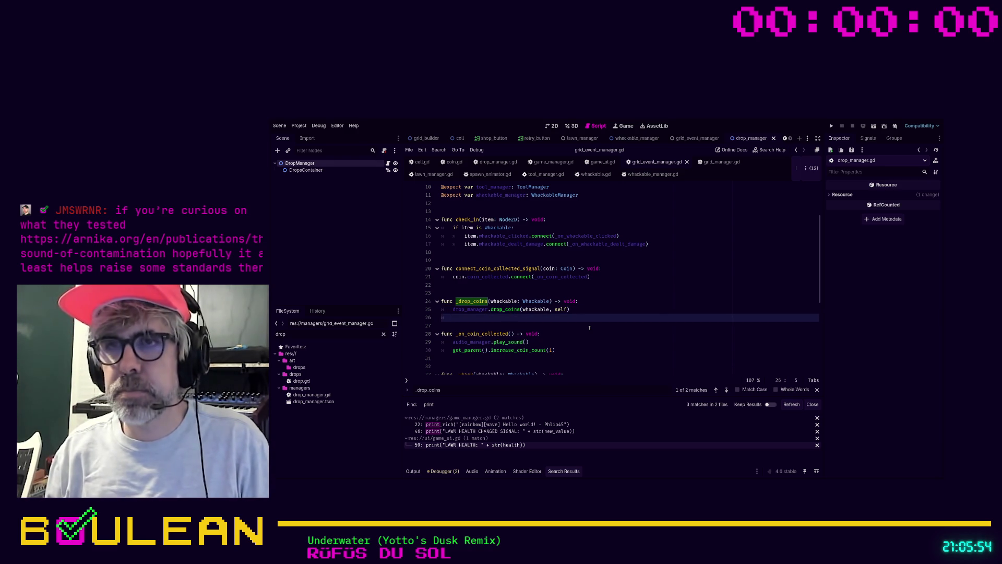
text(ter dro)
key(BackSpace)
key(BackSpace)
key(BackSpace)
key(BackSpace)
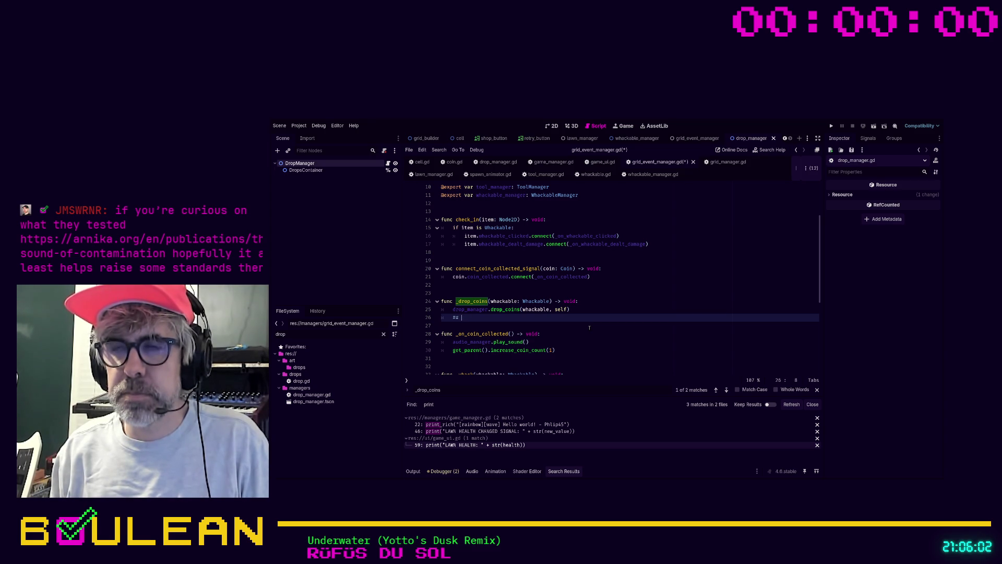
text(drop)
key(BackSpace)
key(BackSpace)
key(BackSpace)
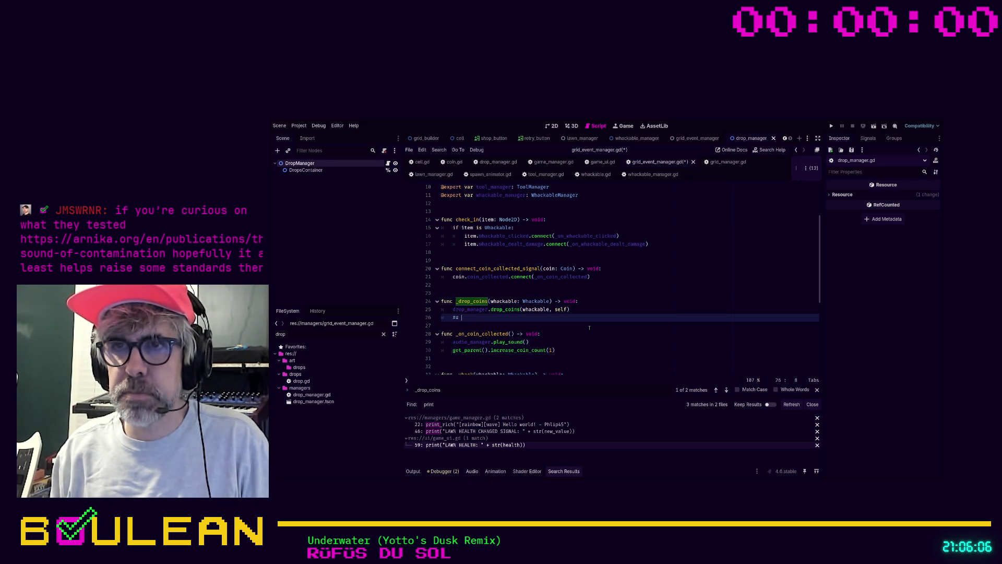
text(Th)
key(BackSpace)
key(BackSpace)
text(drop_manager.drop_coins will call t)
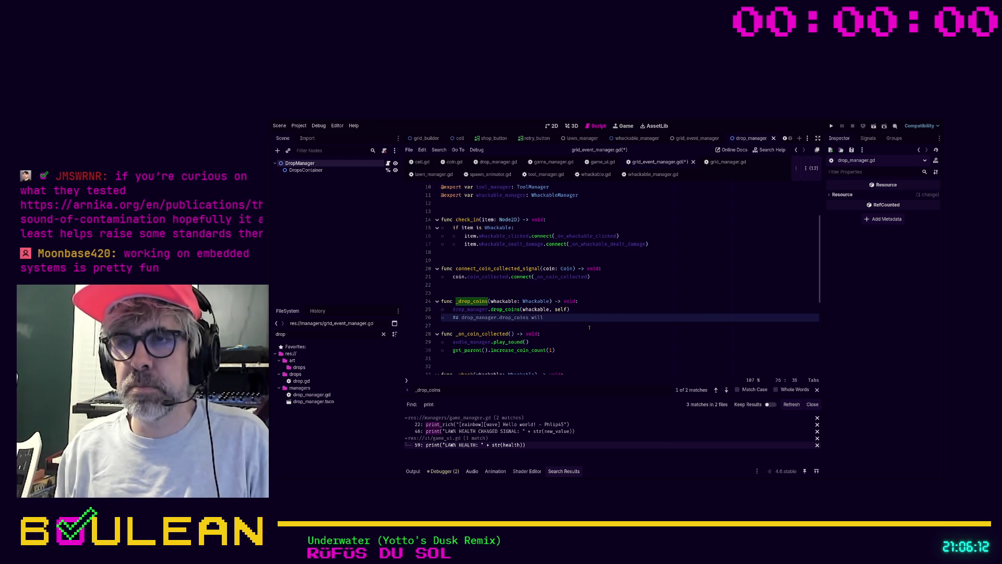
text(he function)
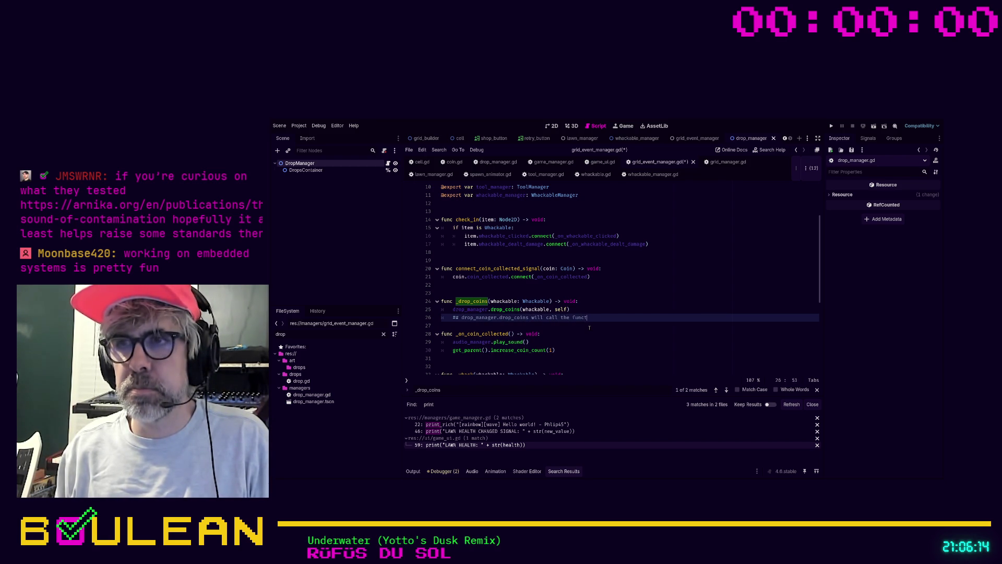
text( that onn)
key(BackSpace)
key(BackSpace)
text(connec)
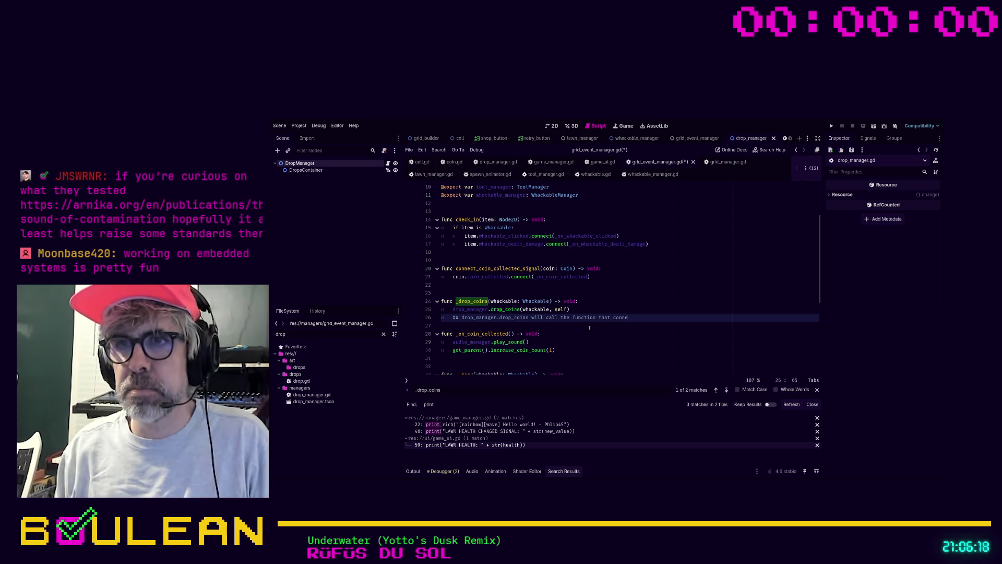
text(ts the )
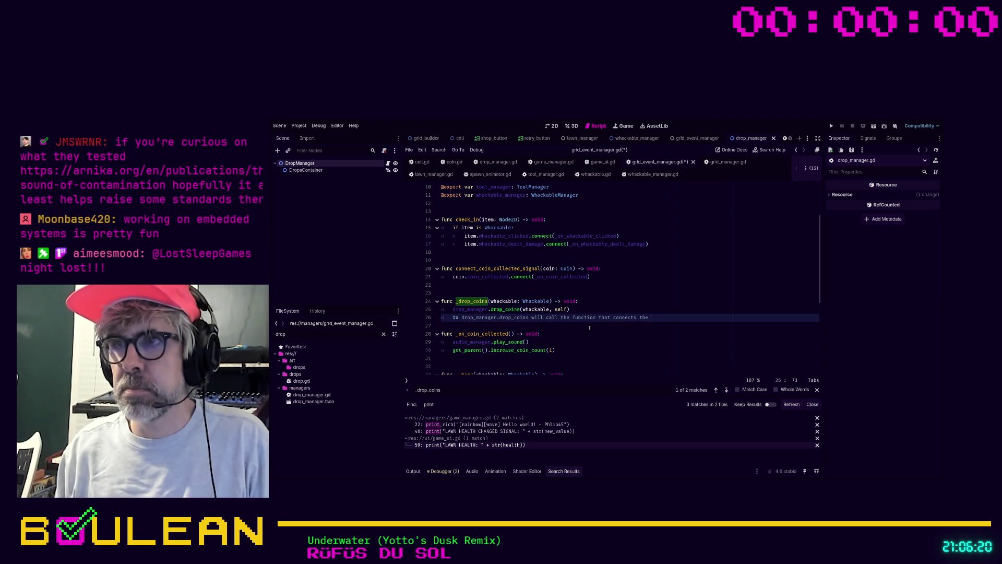
text('coin_collected)
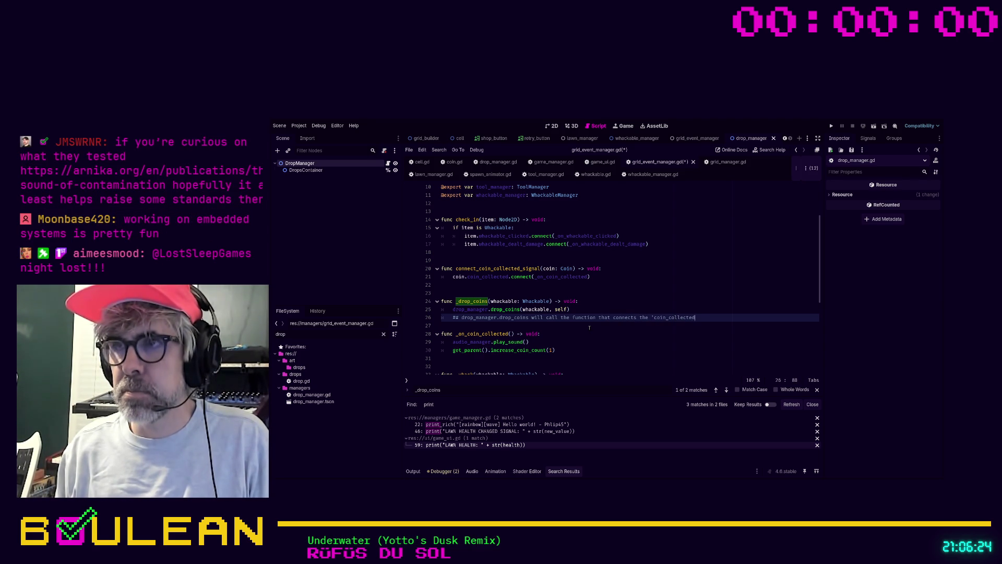
text(' signal tothi)
key(BackSpace)
key(BackSpace)
text(this class)
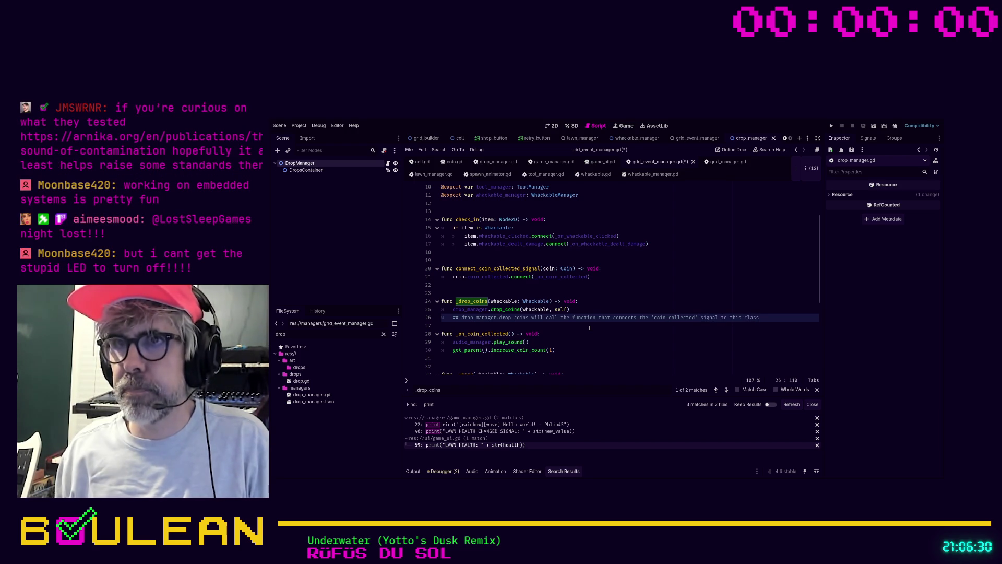
Save the script and add a blank line below the comment
key(Down)
key(ctrl+s)
key(Return)
key(ctrl+s)
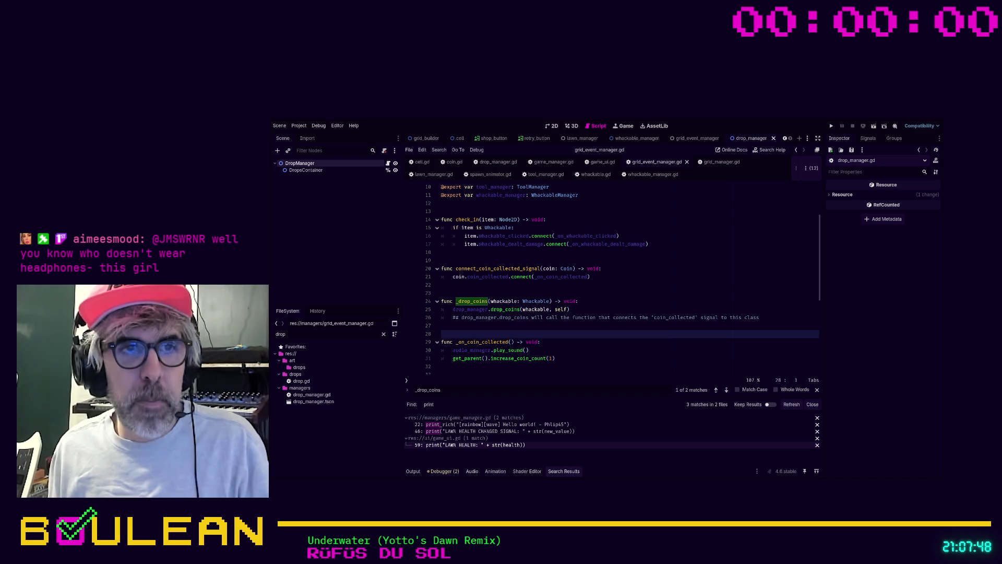
click(538, 325)
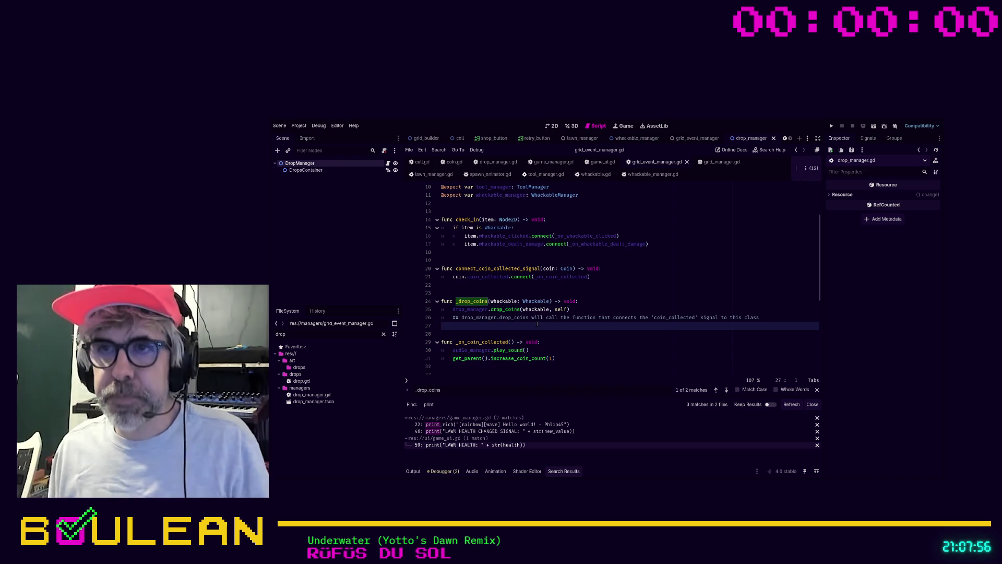
scroll(549, 313, down, 1)
click(587, 277)
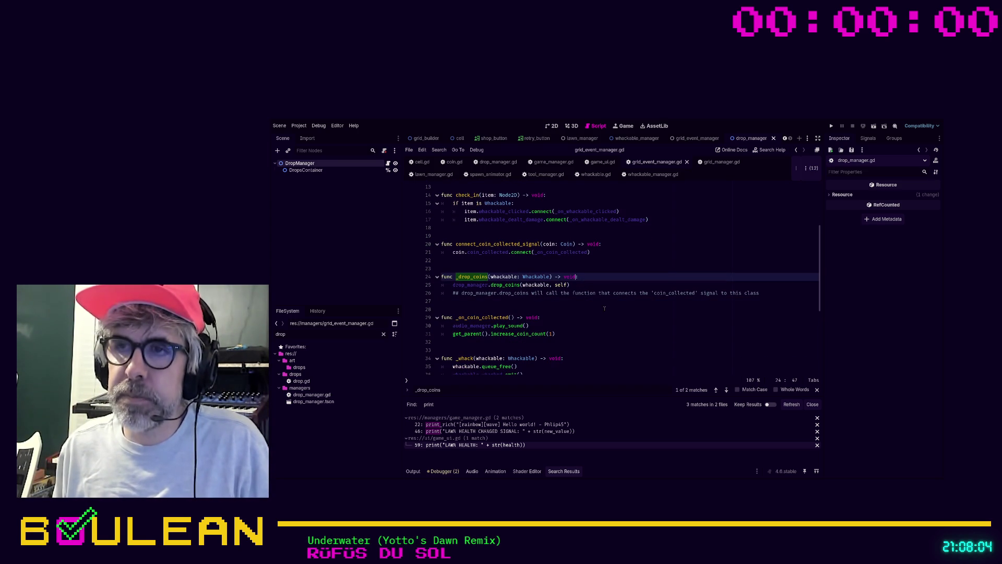
Change _drop_coins' return type on line 24 from void to array[coin]
text(array)
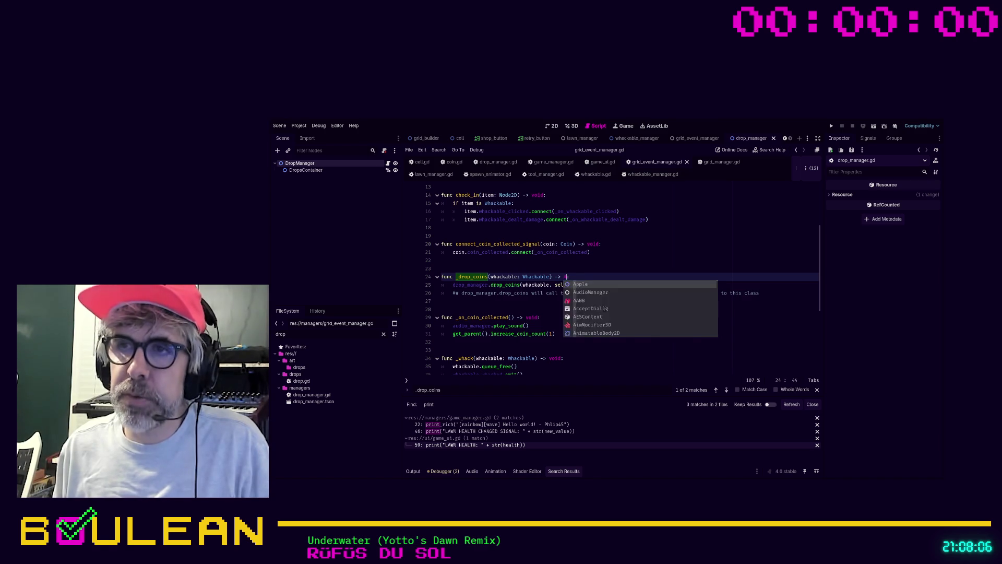
text([co)
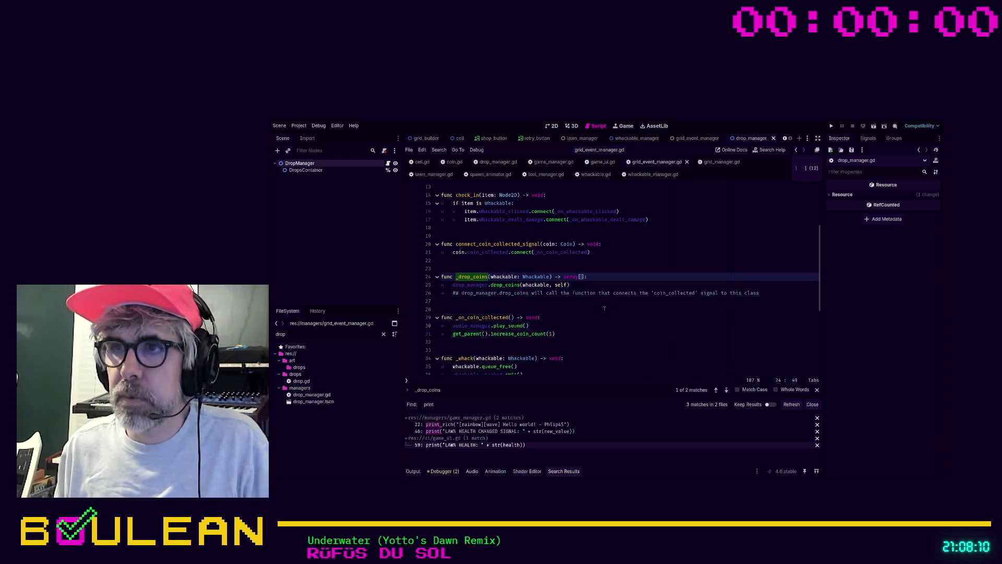
text(in)
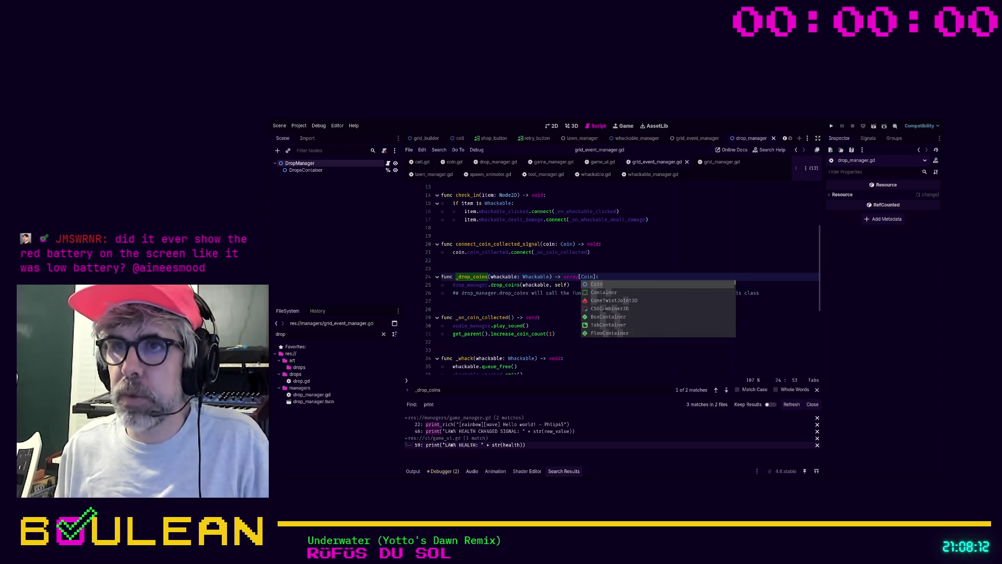
click(559, 301)
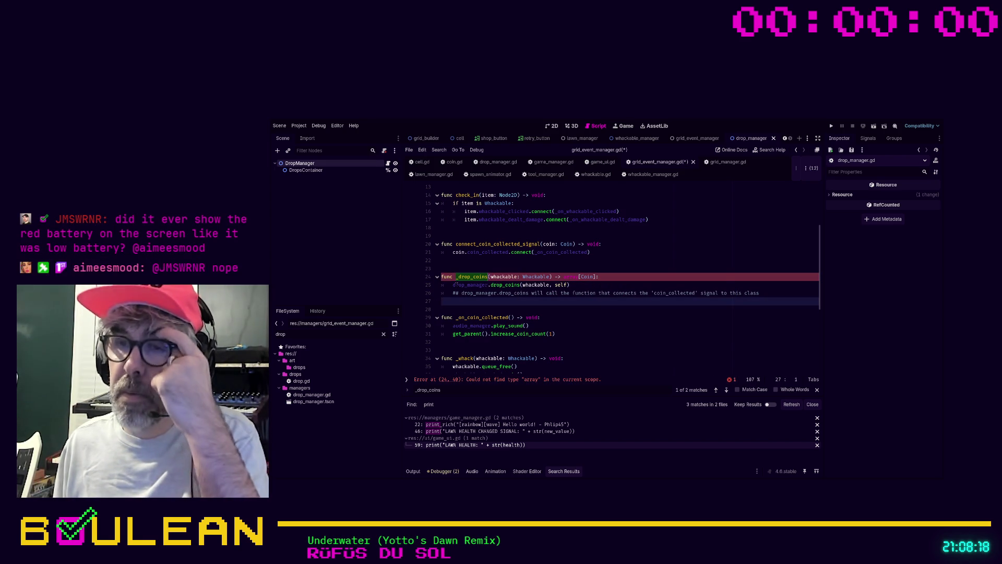
click(450, 285)
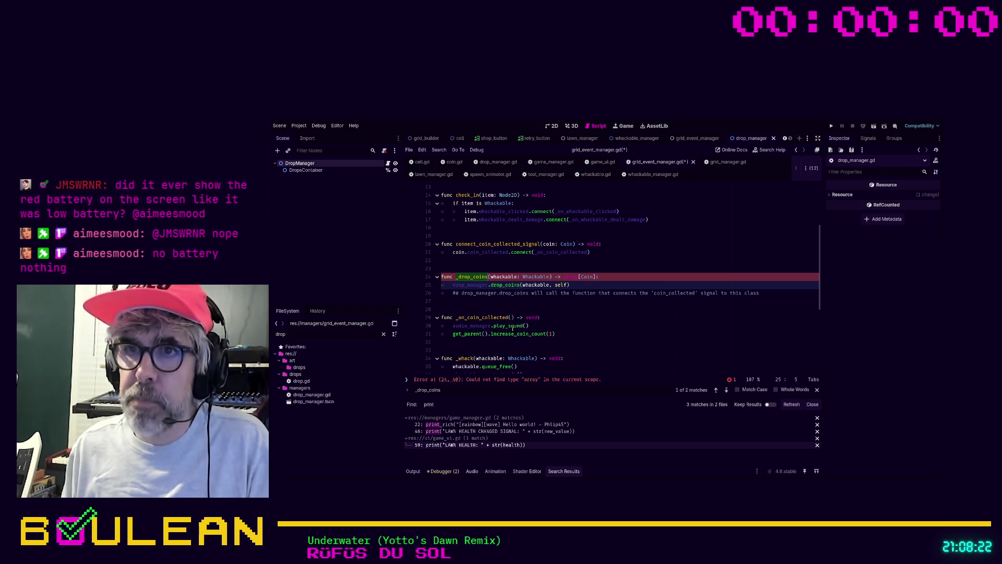
Assign drop_manager.drop_coins' result to 'coins_array: Array' and add a connect_coin_collected_signal call below
text(coins_)
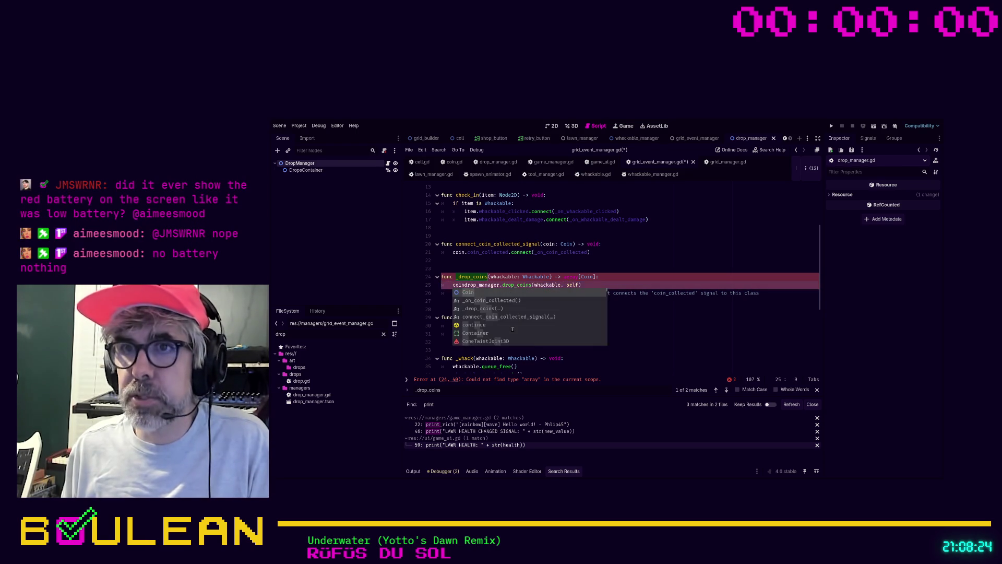
text(array: A)
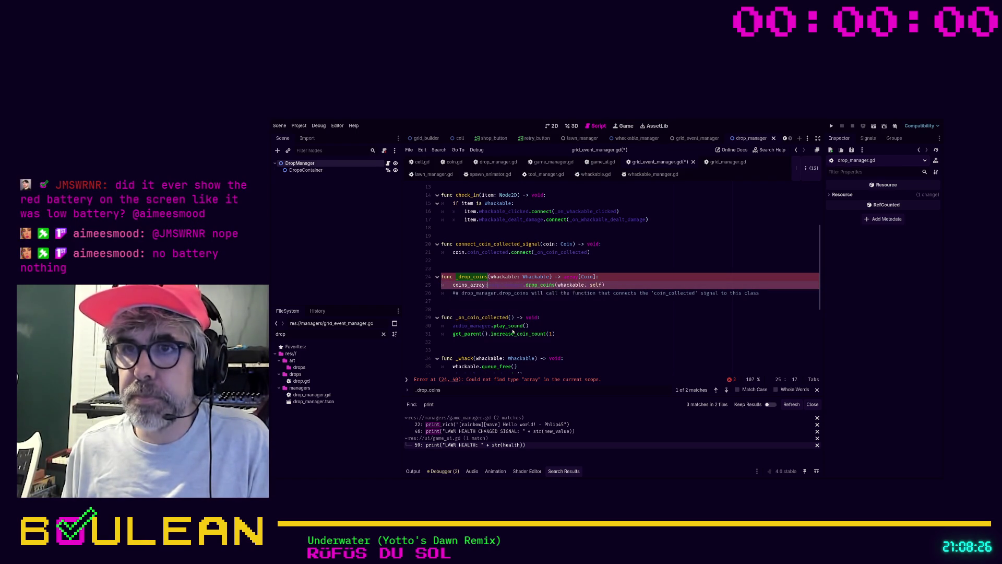
text(rray =)
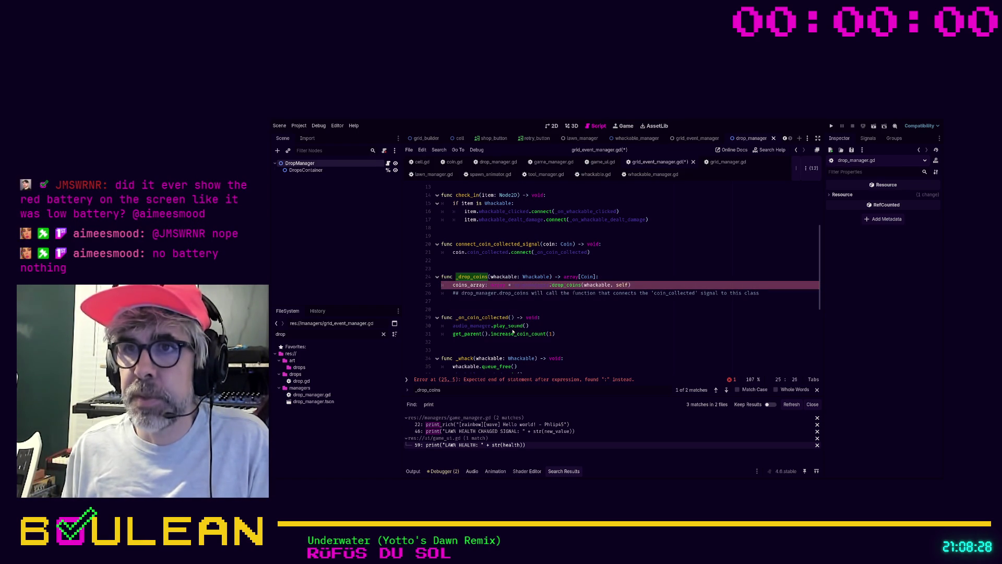
click(642, 285)
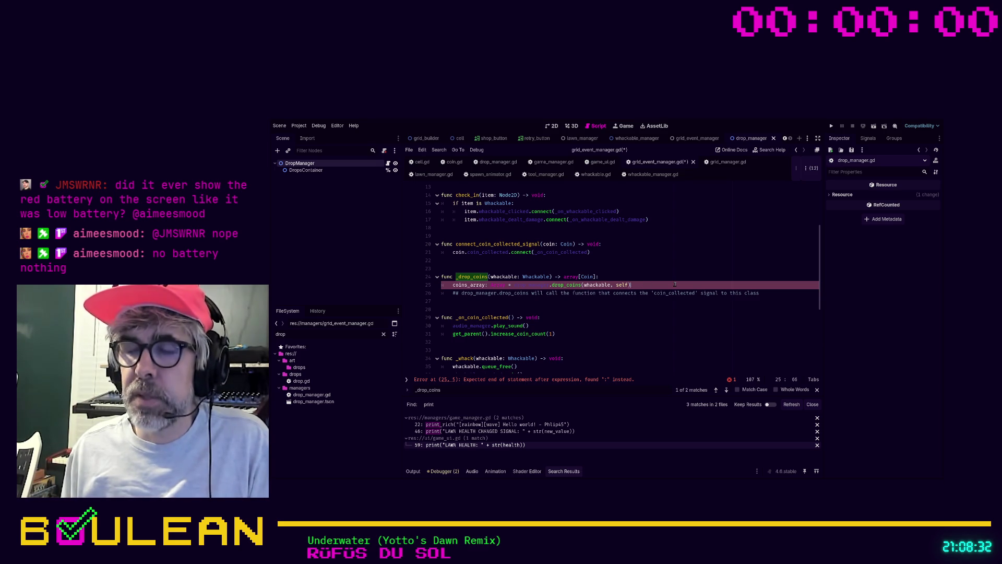
key(Return)
text(for)
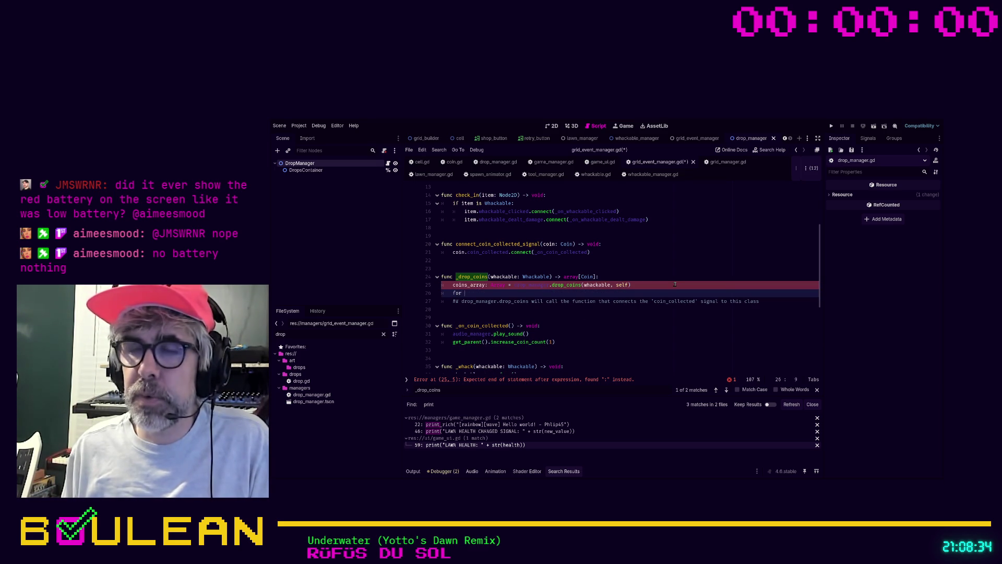
key(BackSpace)
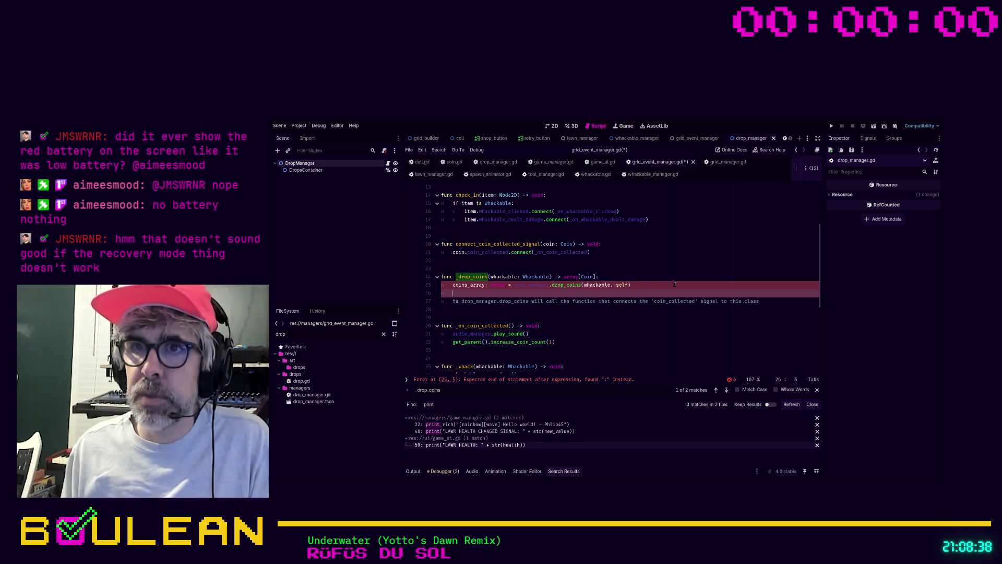
text(connect_)
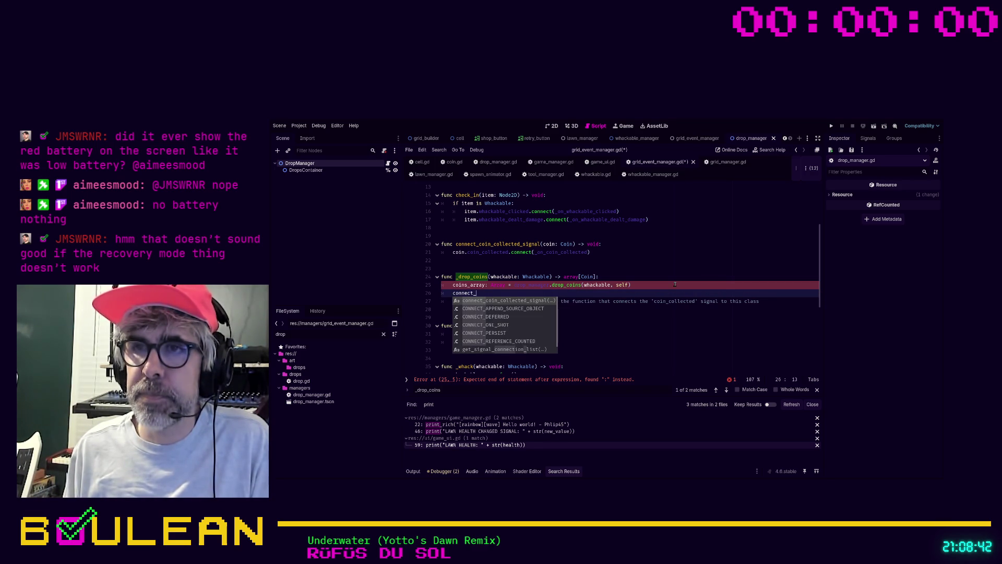
key(Return)
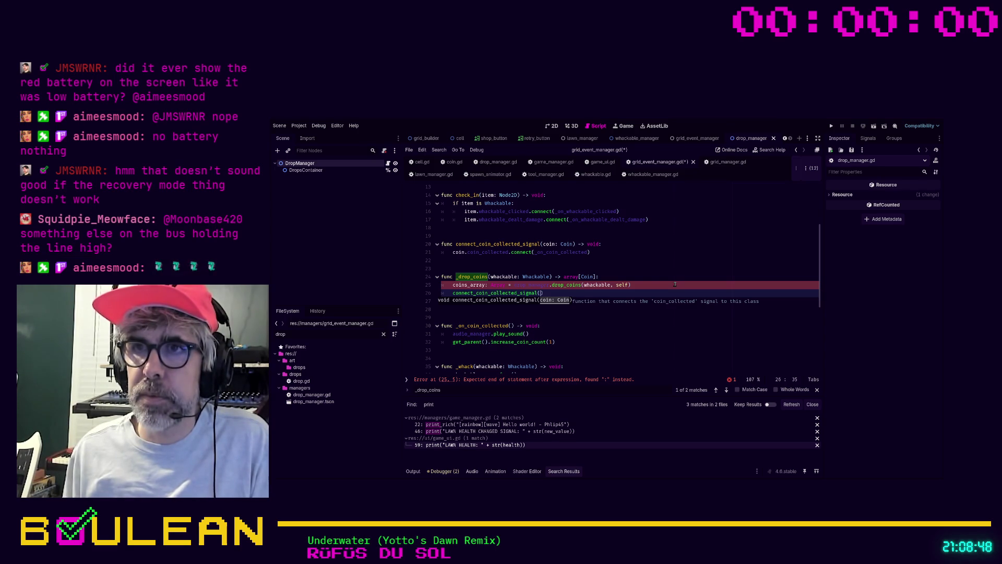
Wrap the call in 'for coin in coins_array:', making it connect_coin_collected_signal(coin)
key(Left)
key(Left)
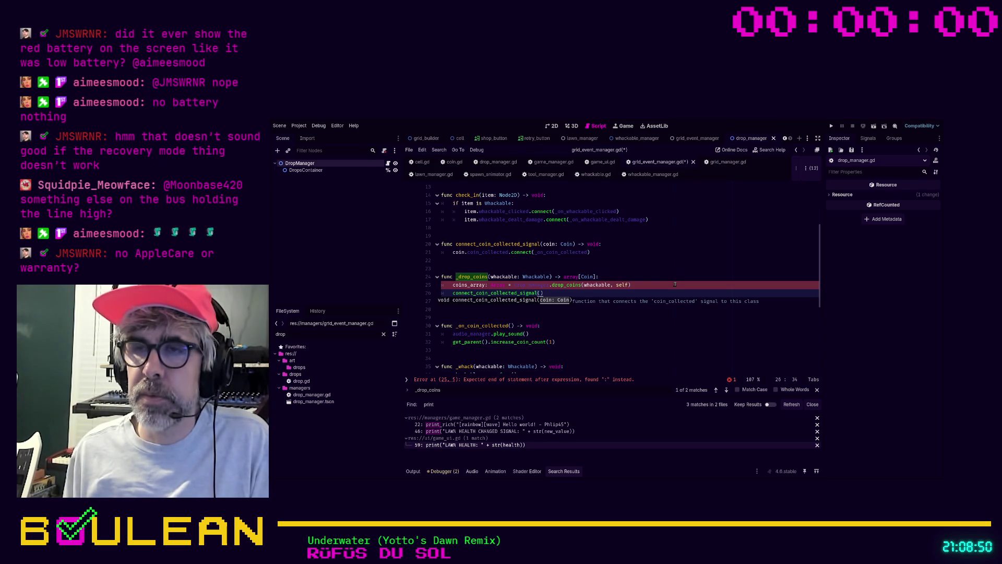
key(Home)
key(Return)
key(Up)
text(for coin)
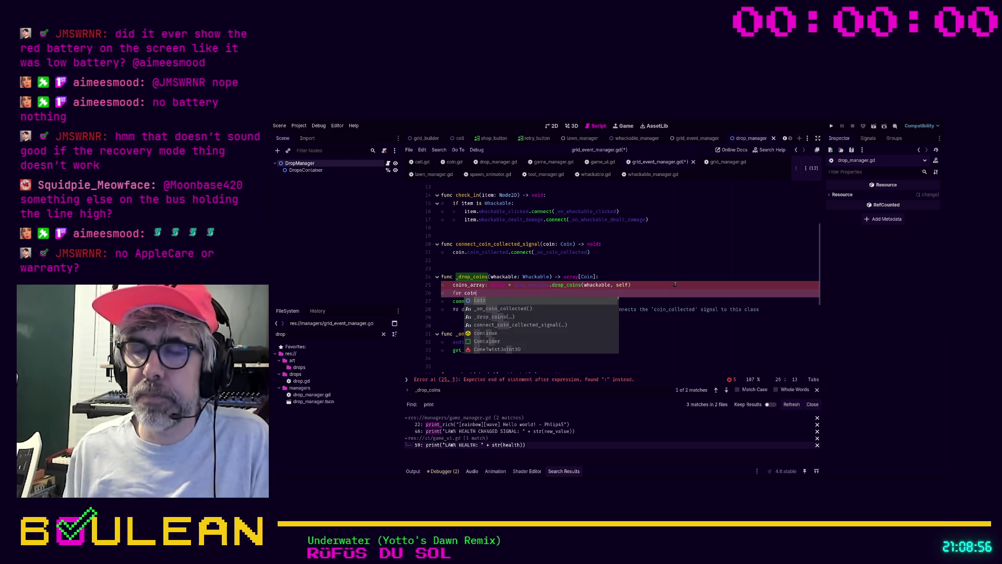
text( in coins_ar)
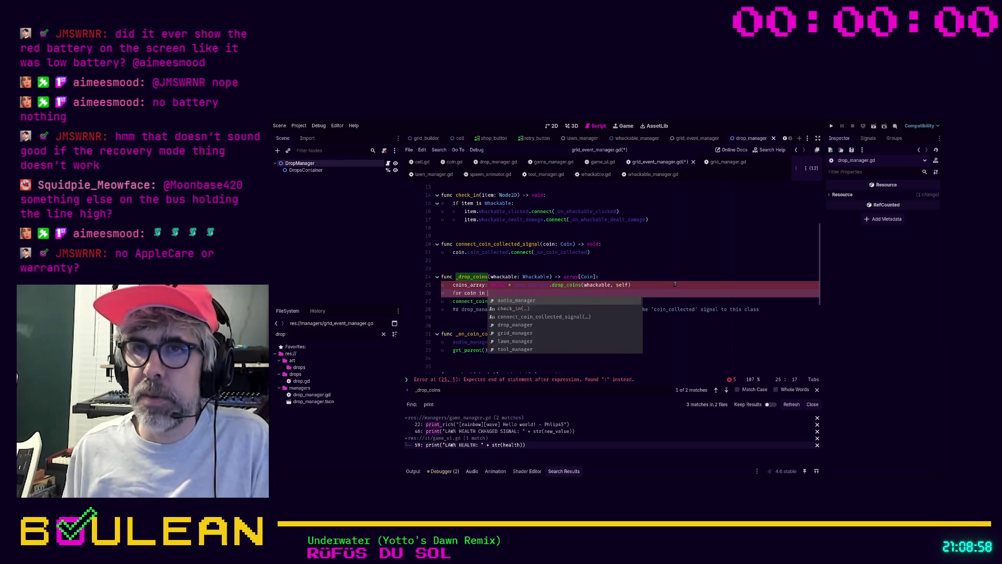
text(ray:)
key(Down)
key(Home)
key(Tab)
key(End)
key(Left)
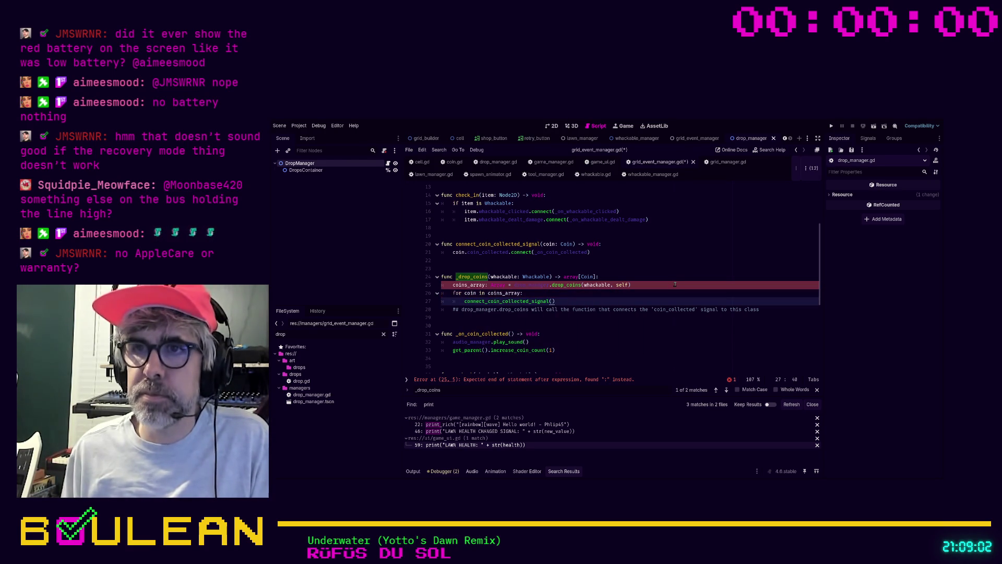
text(coin)
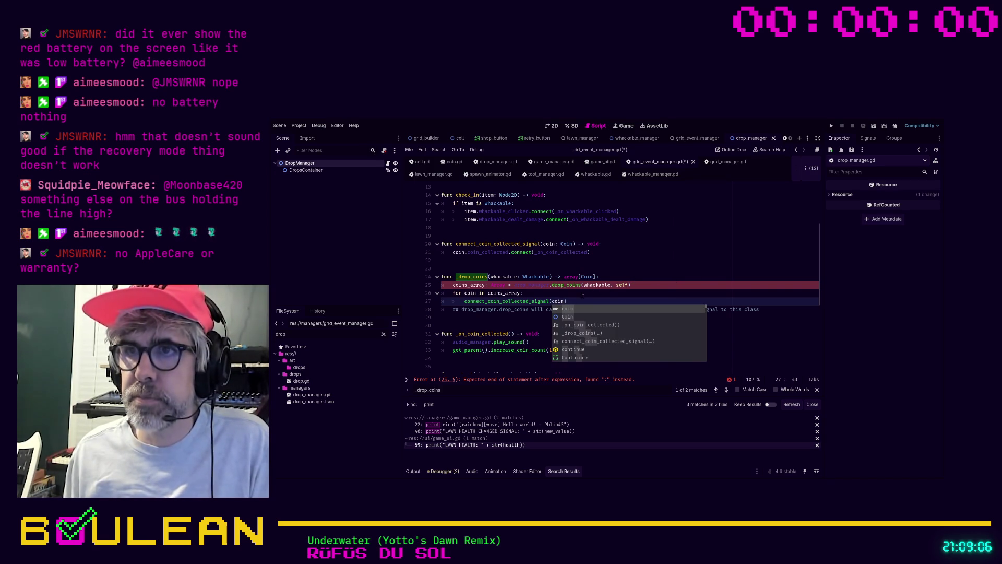
click(573, 300)
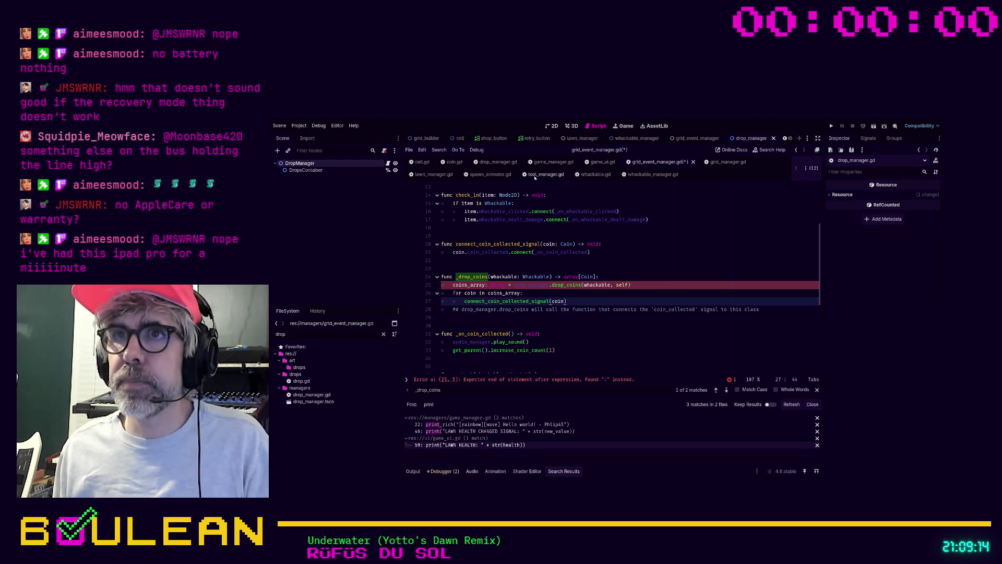
click(500, 162)
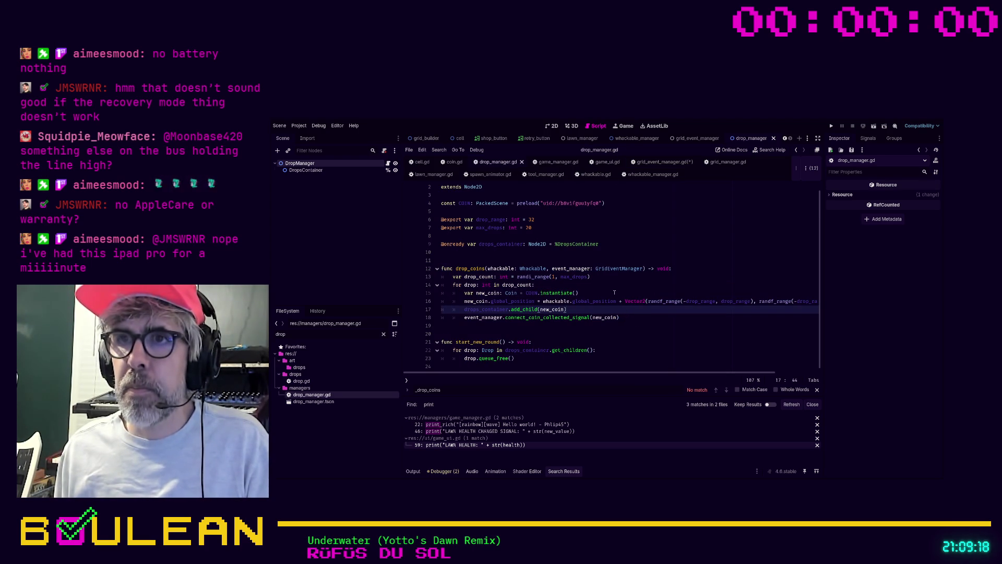
Declare 'var coins_array: Array[Coin]' below line 13 in drop_coins
click(605, 279)
key(Return)
text(var coins_)
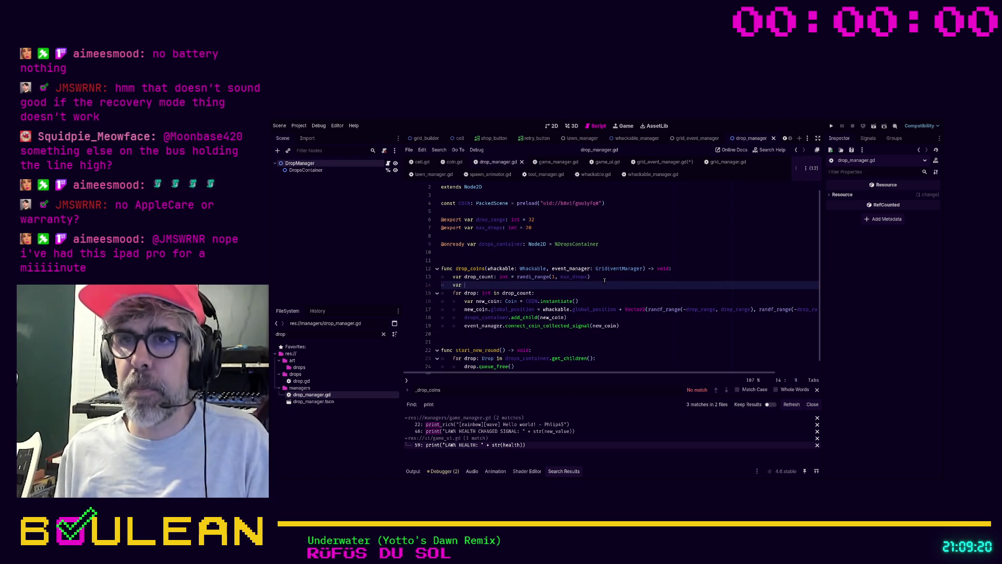
text(array: Arra)
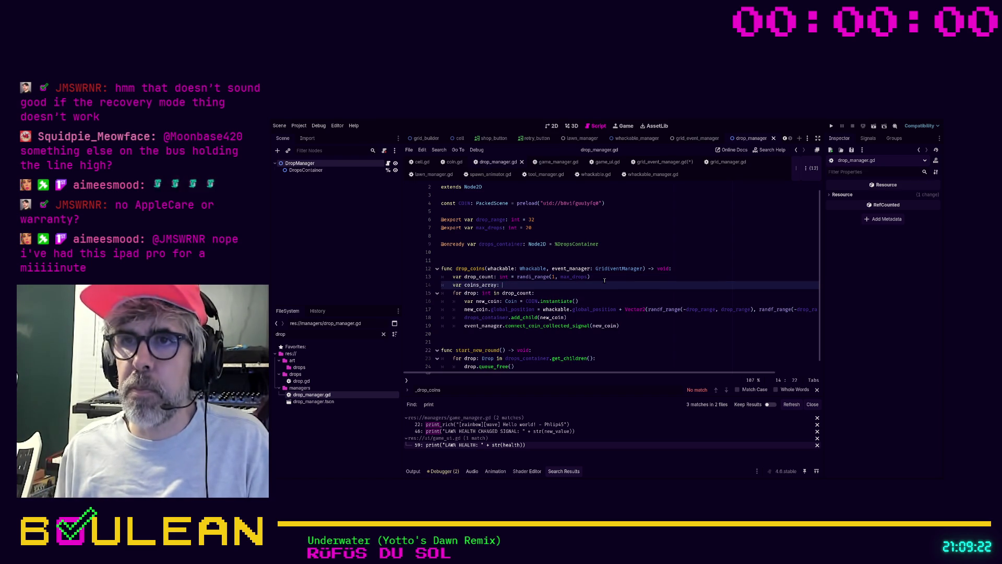
text(y)
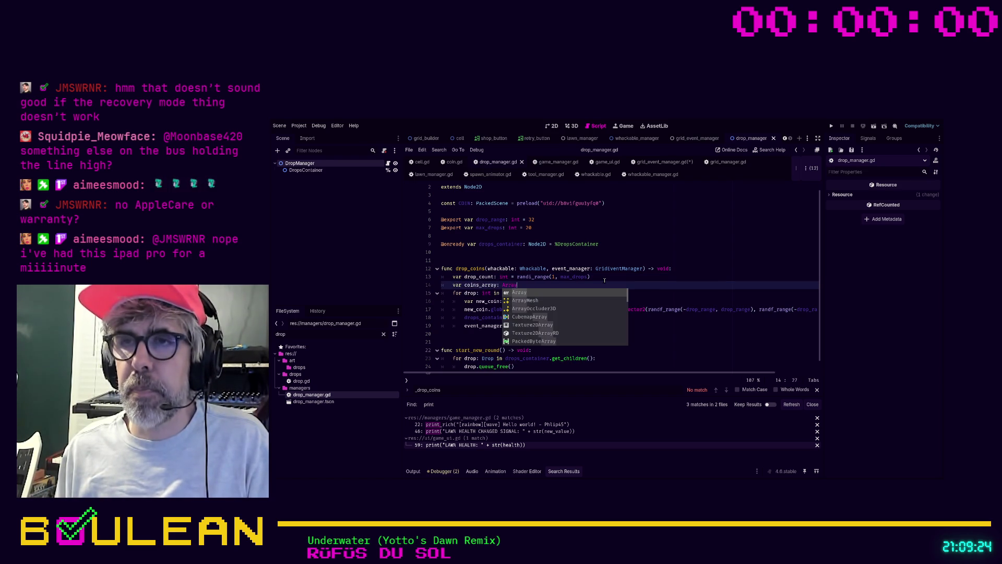
text([Coin)
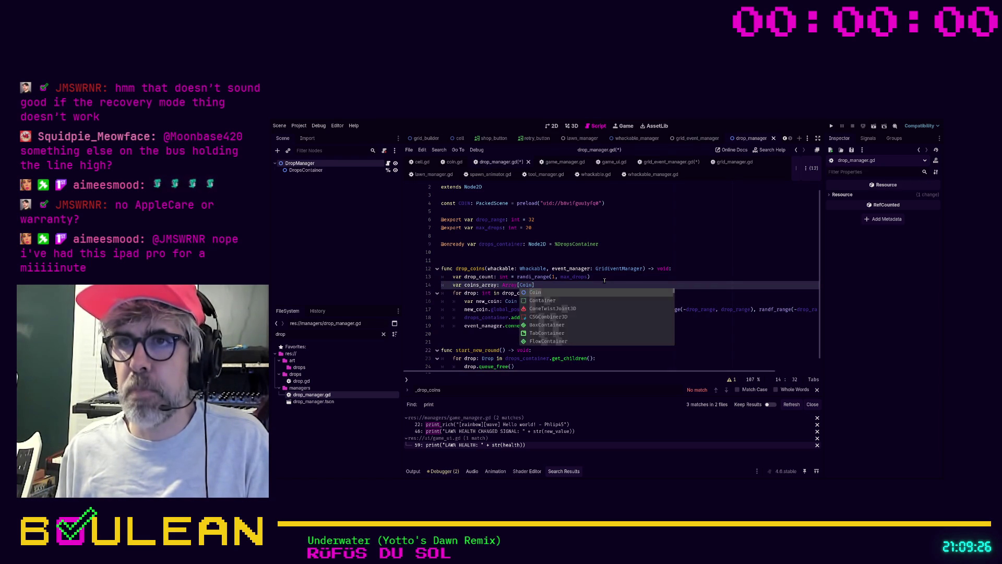
text(])
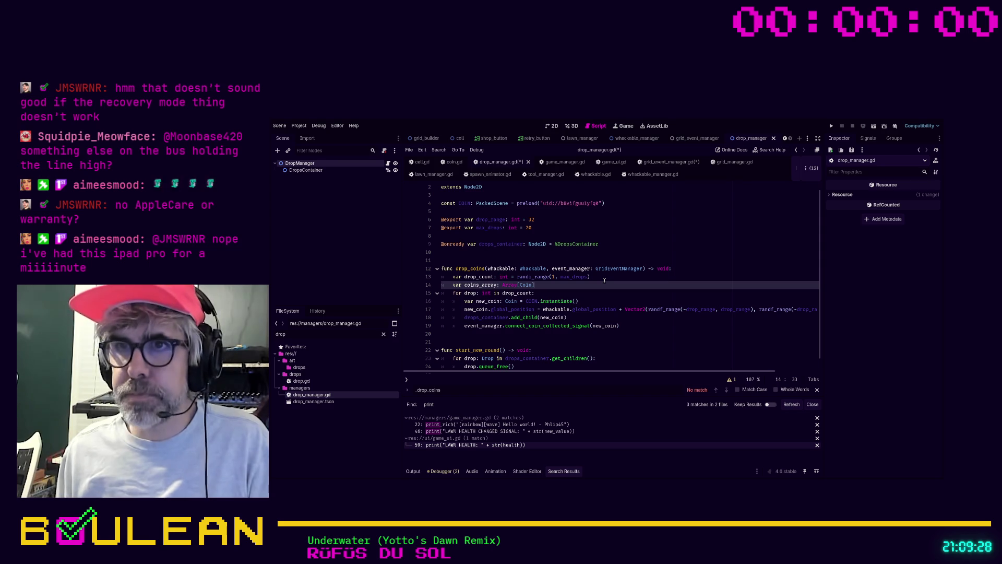
Comment out the coin signal connection, append each drop to coins_array, and return coins_array
click(629, 324)
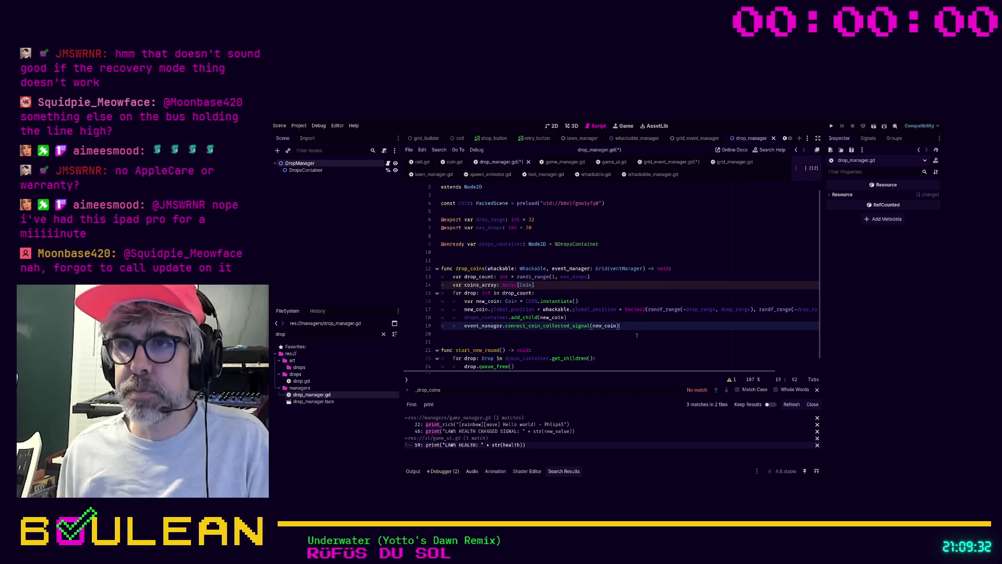
key(ctrl+k)
key(Up)
key(Return)
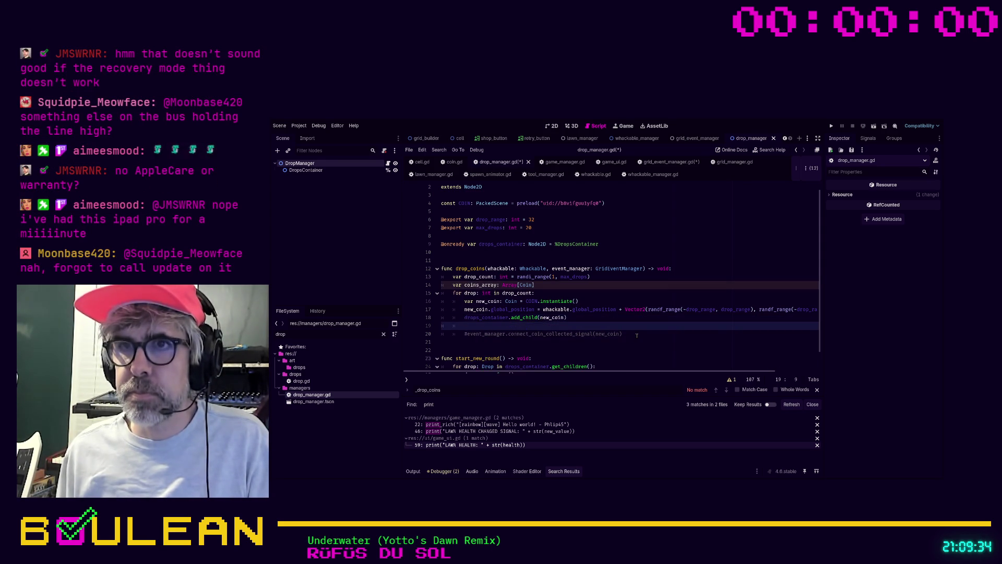
text(coins_)
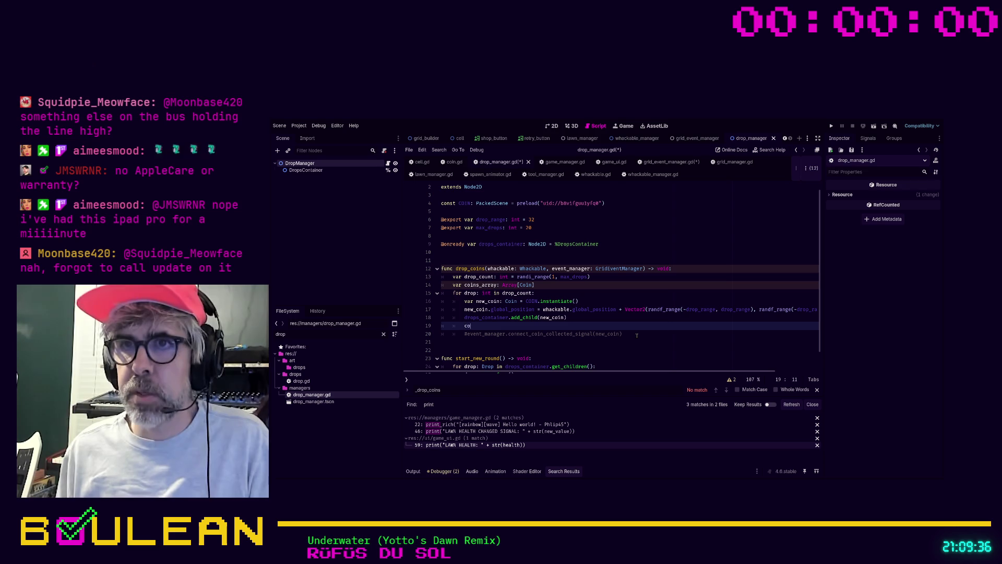
text(array.appen)
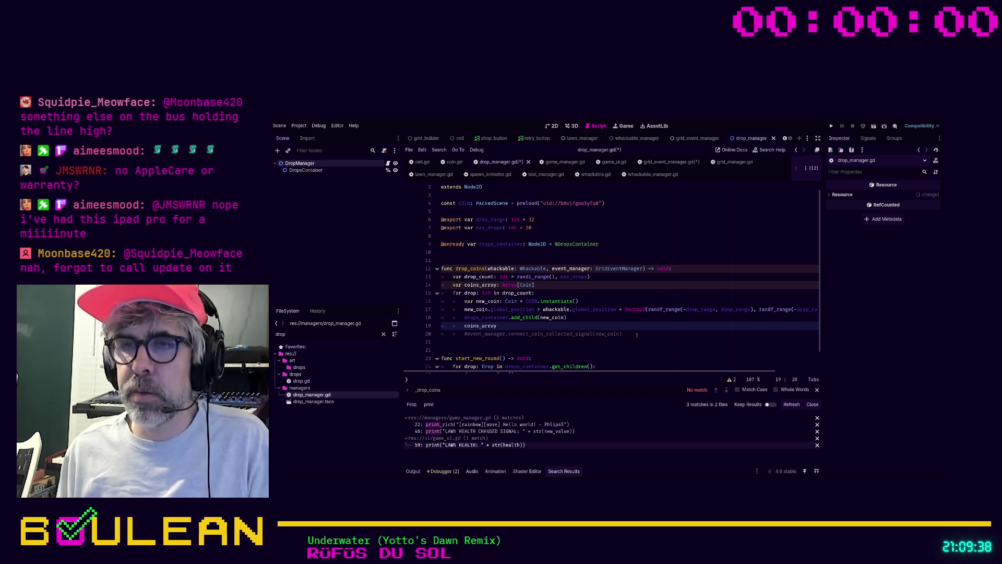
text(d)
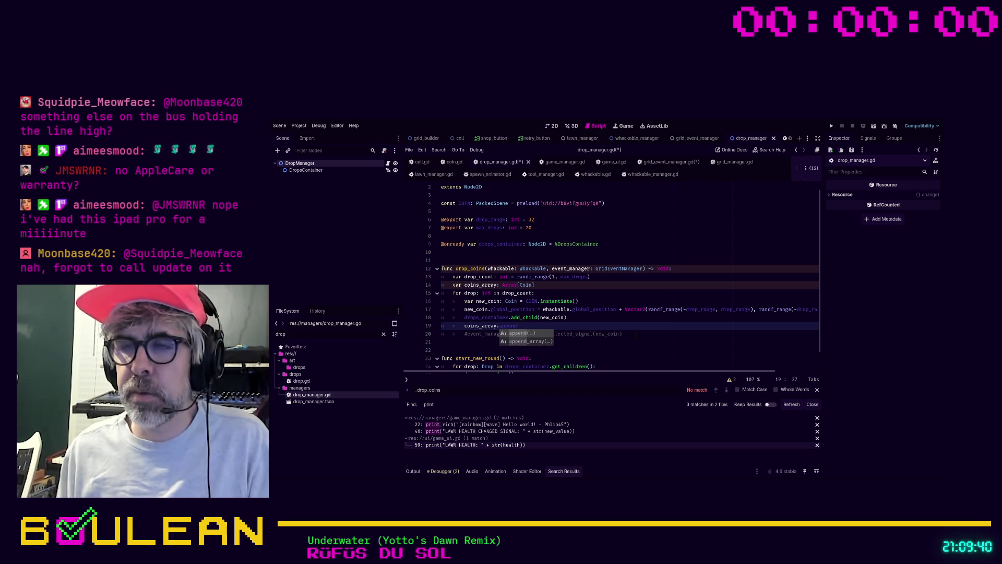
text((drop)
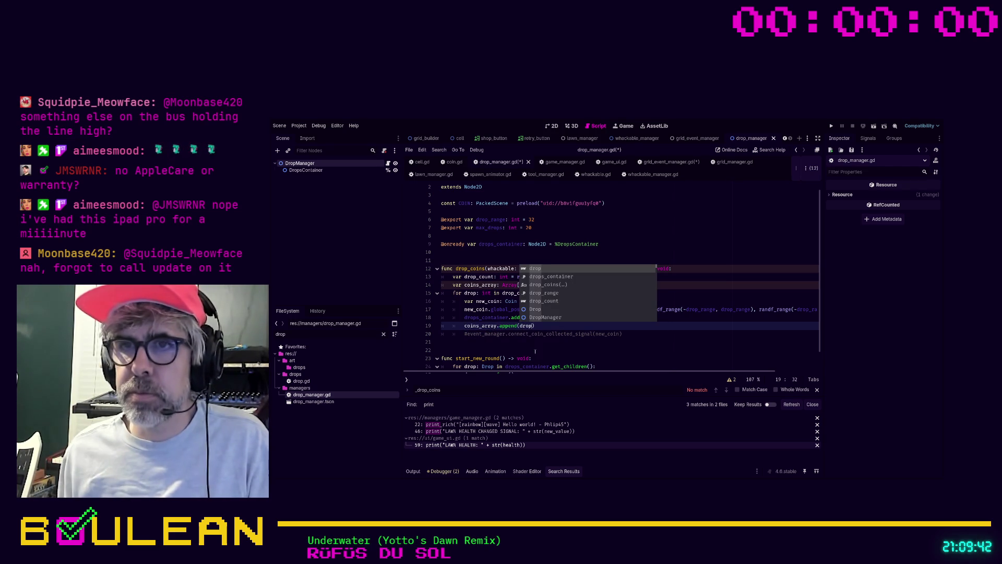
click(547, 343)
key(Tab)
text(return coins_array)
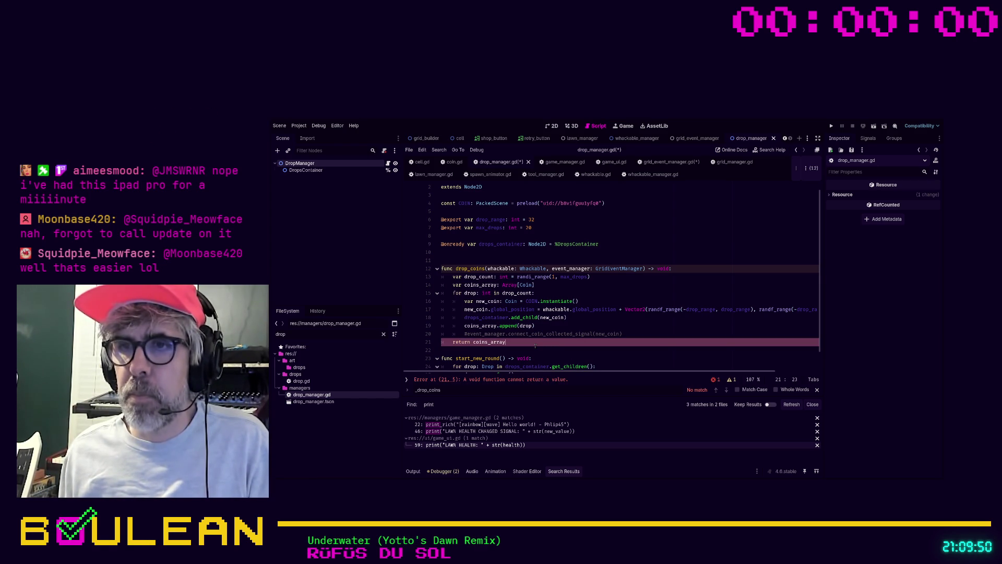
Change drop_coins' return type on line 12 from void to Array[Coin]
double_click(662, 268)
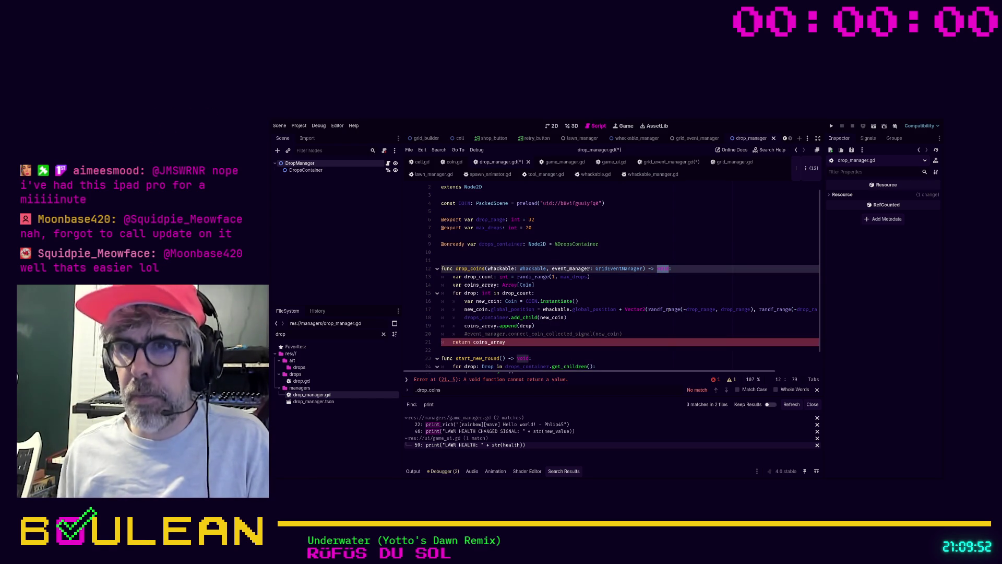
text(Array)
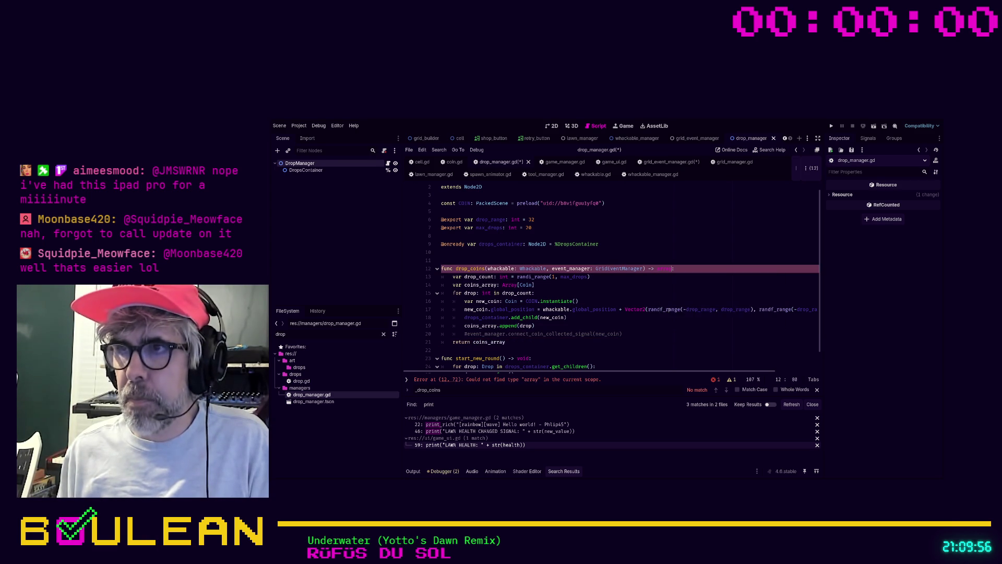
text([Coins)
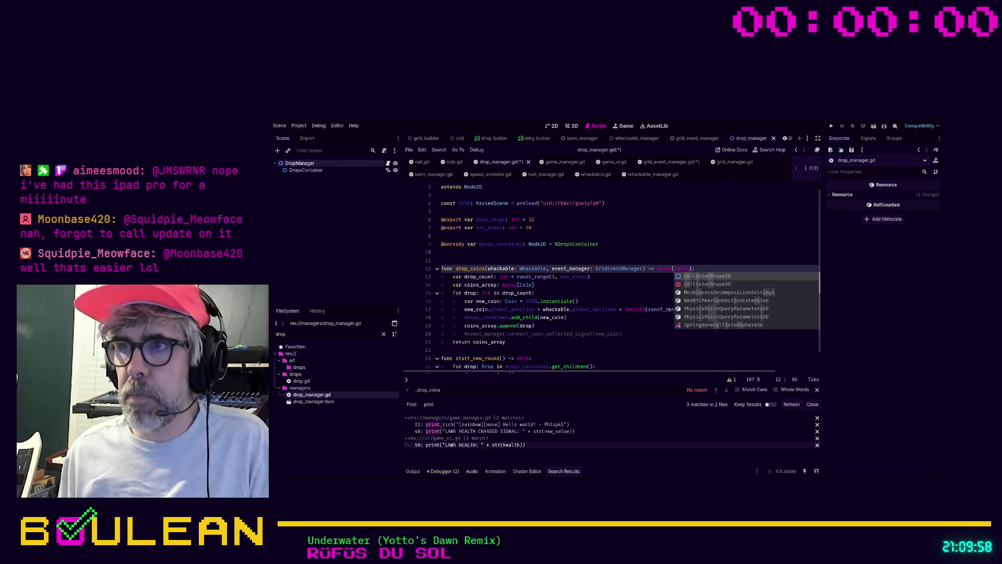
click(571, 342)
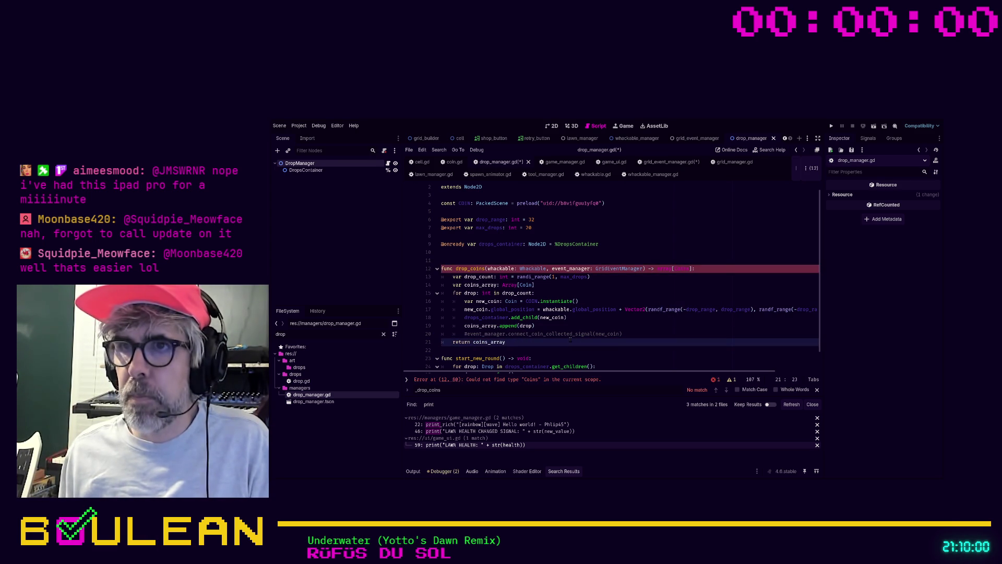
click(689, 268)
key(BackSpace)
Delete the commented-out signal connection line and save drop_manager.gd
click(609, 334)
key(ctrl+s)
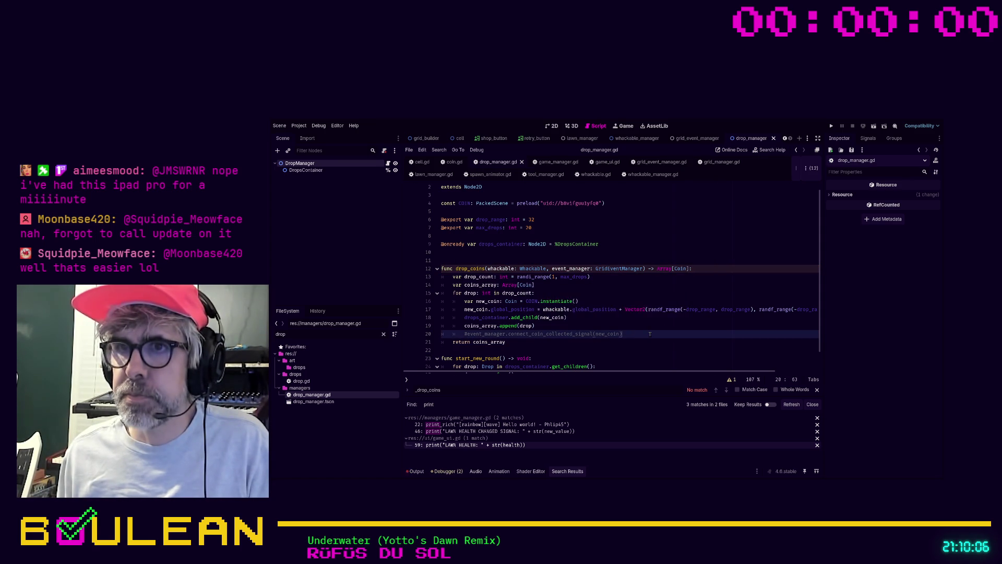
key(shift+Home)
key(shift+Home)
key(BackSpace)
key(BackSpace)
key(Down)
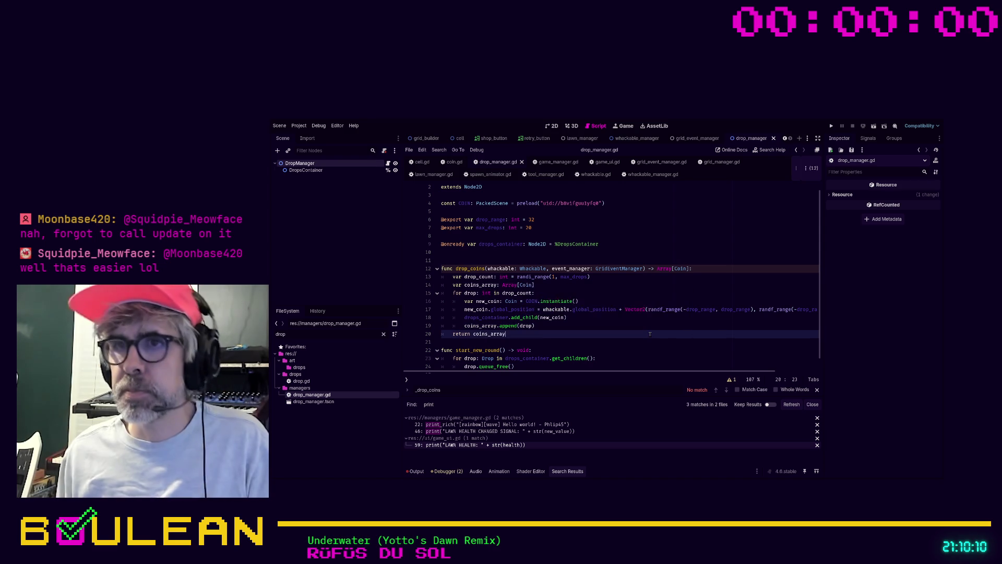
key(Return)
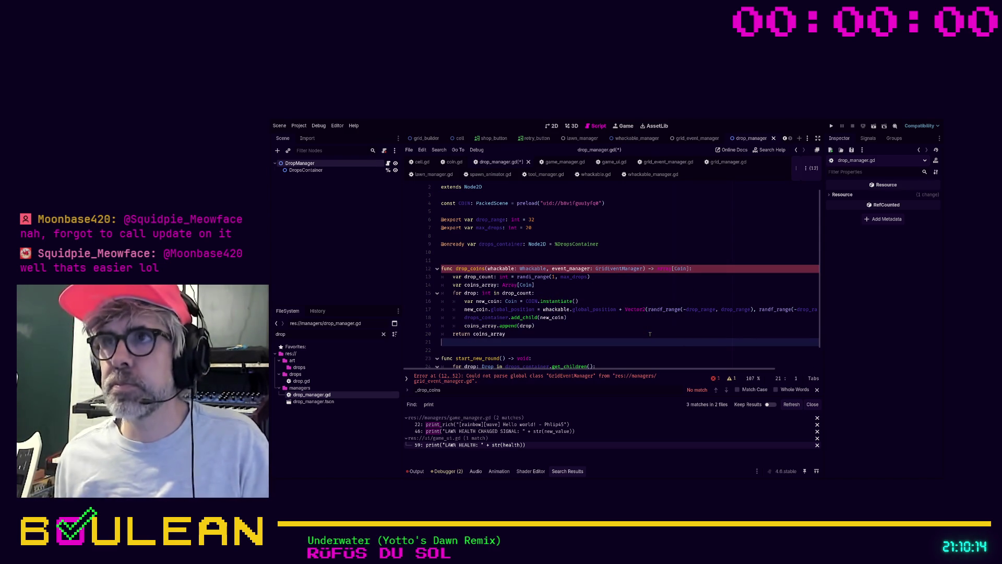
click(658, 163)
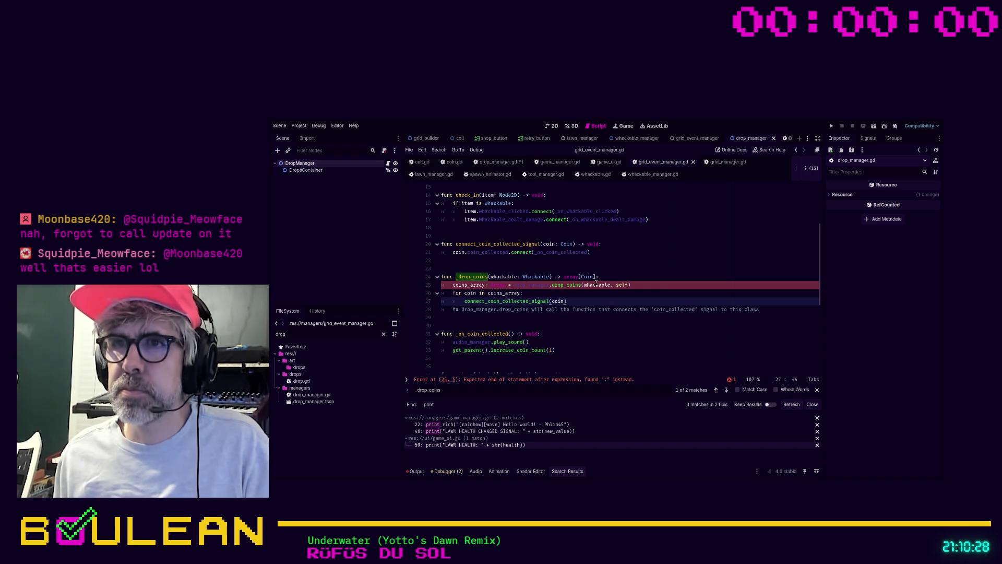
Declare line 25 as var coins_array: Array[Coin]
click(505, 285)
text([Coin)
click(554, 317)
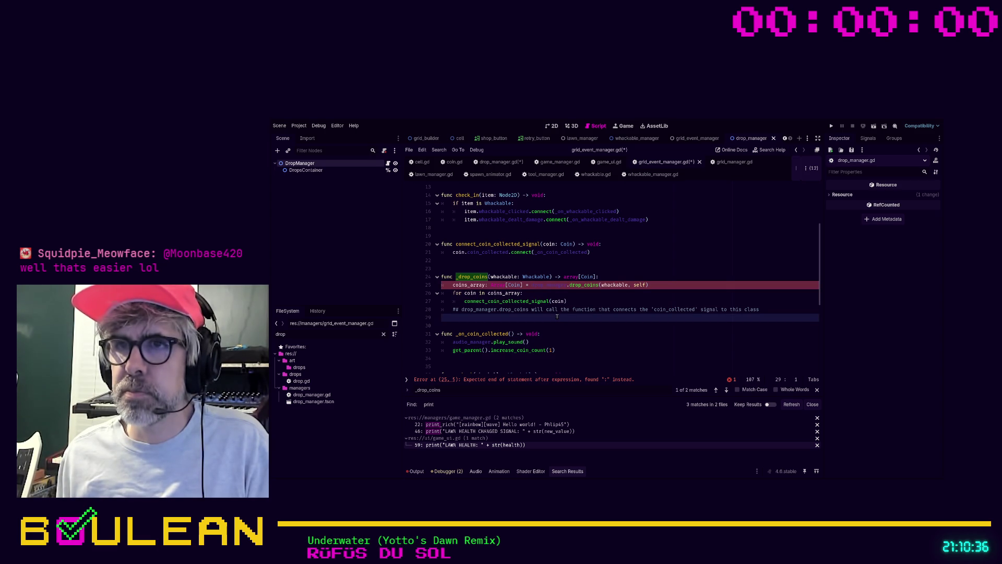
click(452, 284)
text(var)
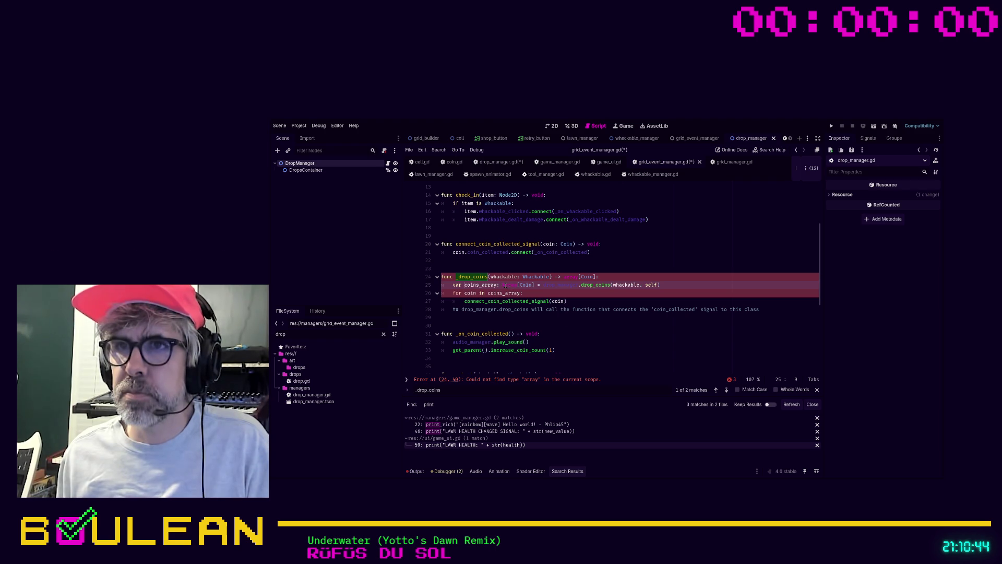
Check code completion on coins_array's type and _drop_coins' return type, then save both scripts
scroll(531, 302, up, 4)
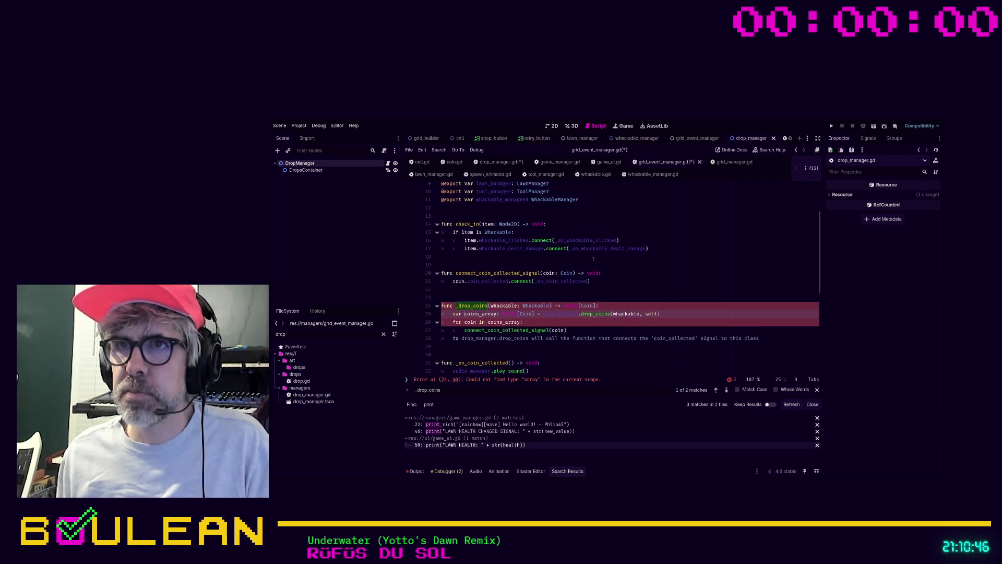
scroll(612, 269, down, 5)
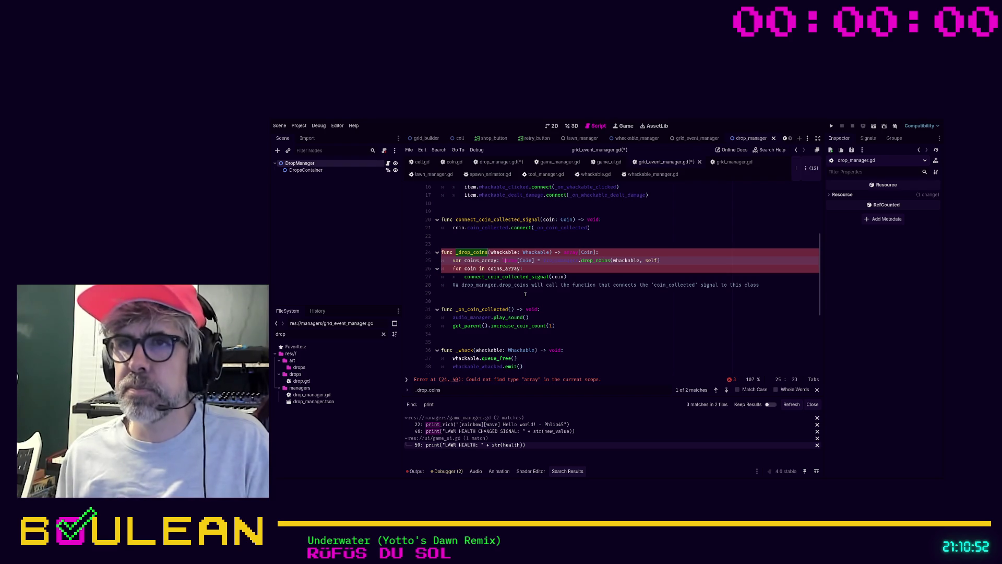
key(ctrl+space)
click(676, 303)
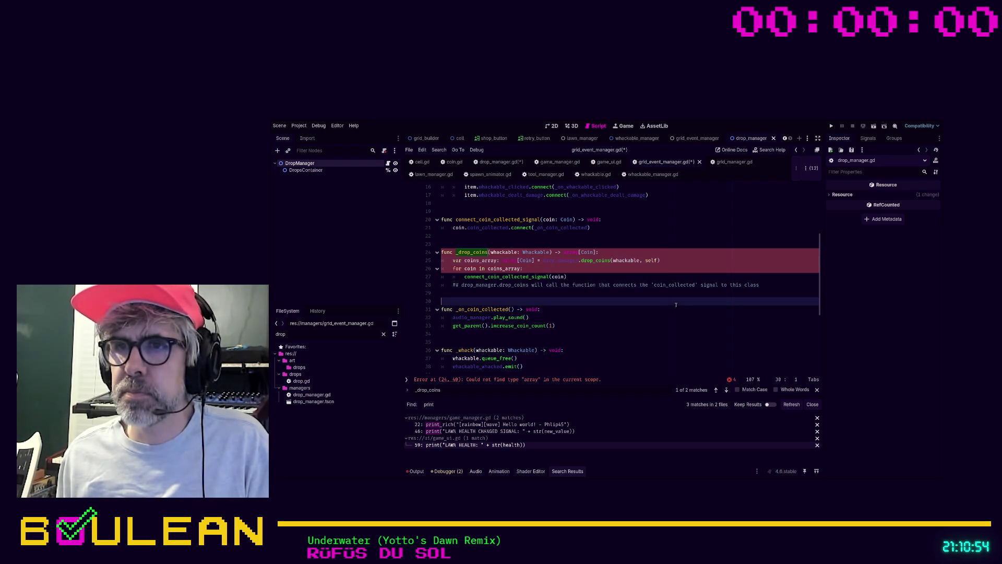
click(506, 260)
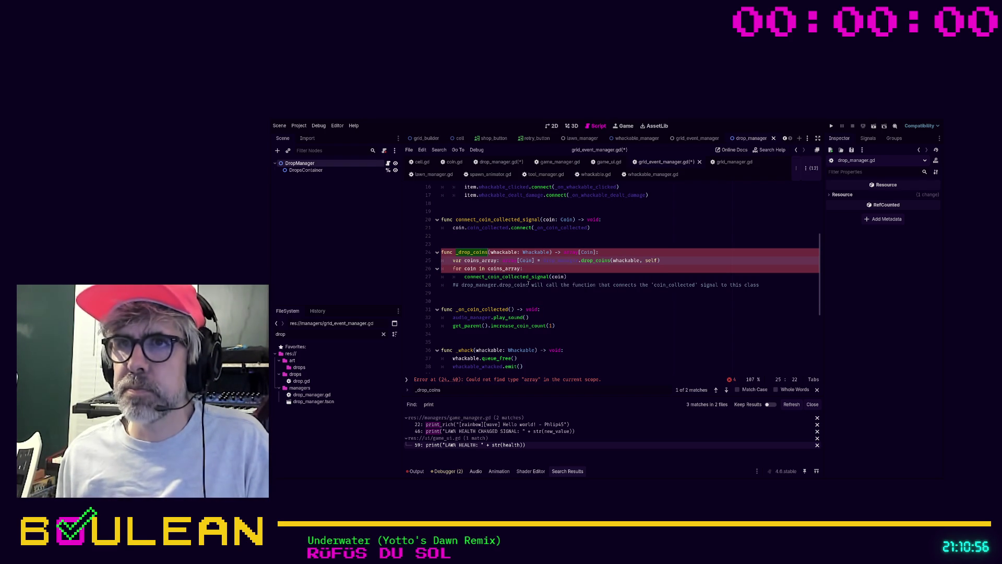
key(ctrl+space)
click(566, 252)
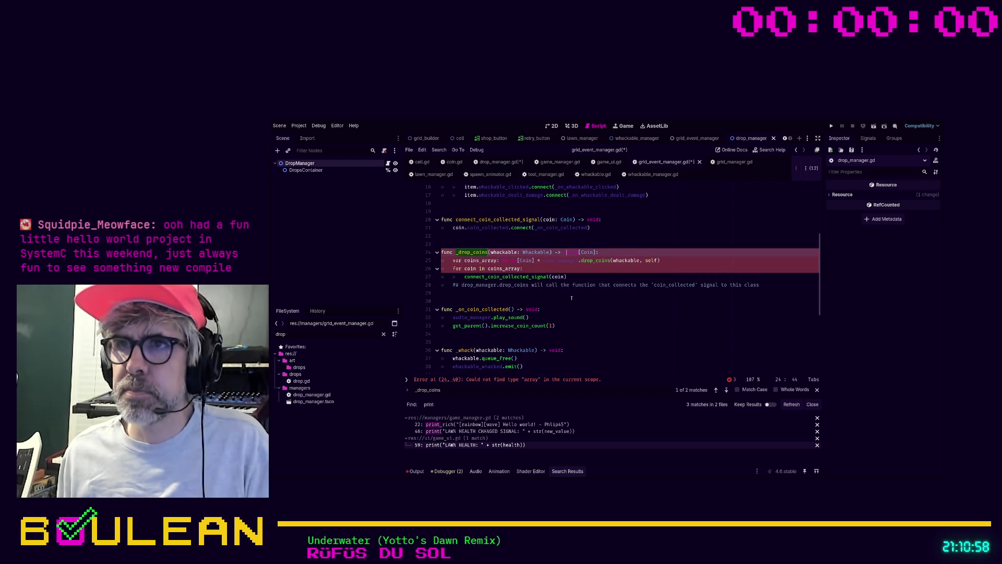
key(ctrl+space)
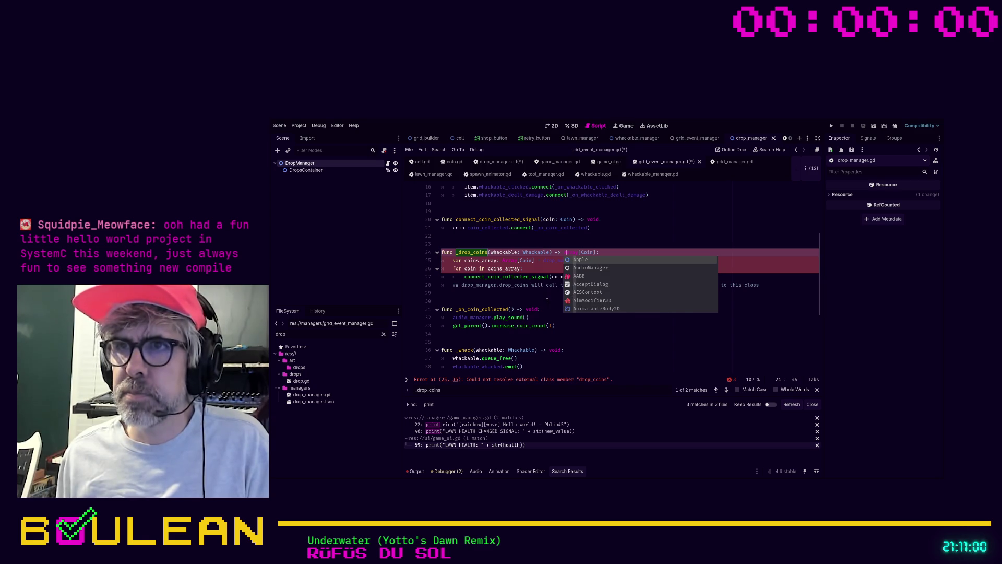
click(547, 300)
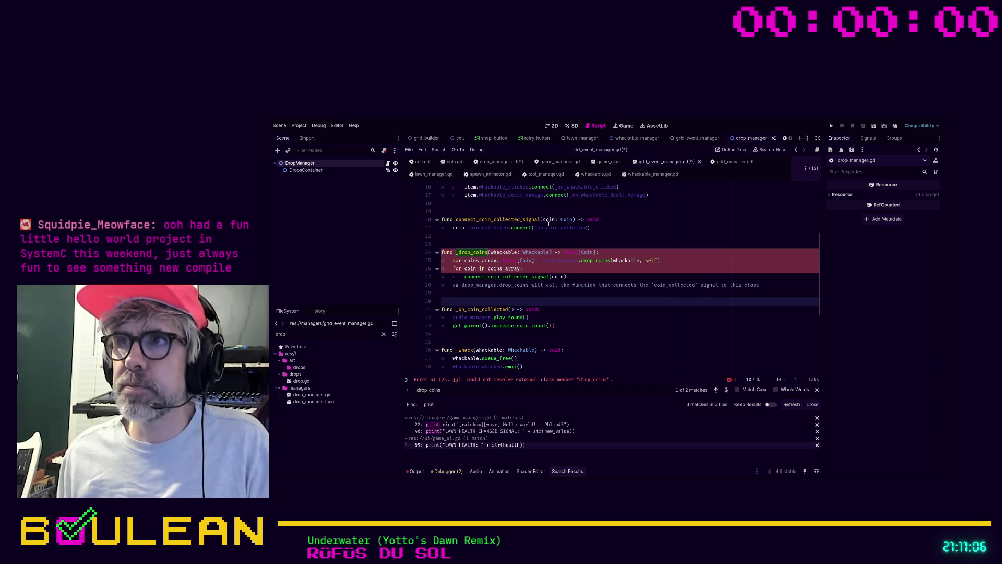
key(ctrl+s)
key(alt+Left)
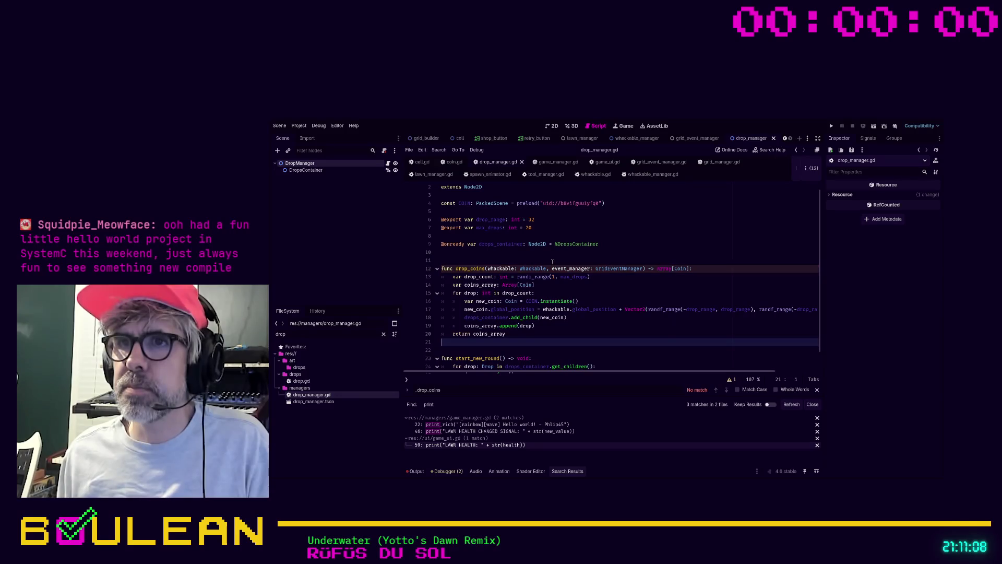
Compare with drop_manager.gd, then replace _drop_coins' Array[Coin] return type with void
click(543, 293)
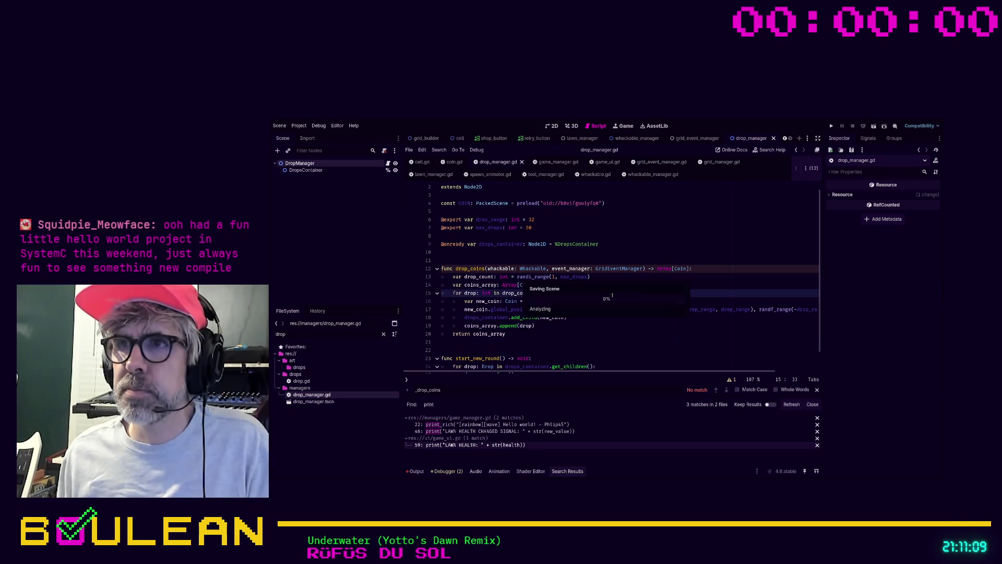
click(643, 163)
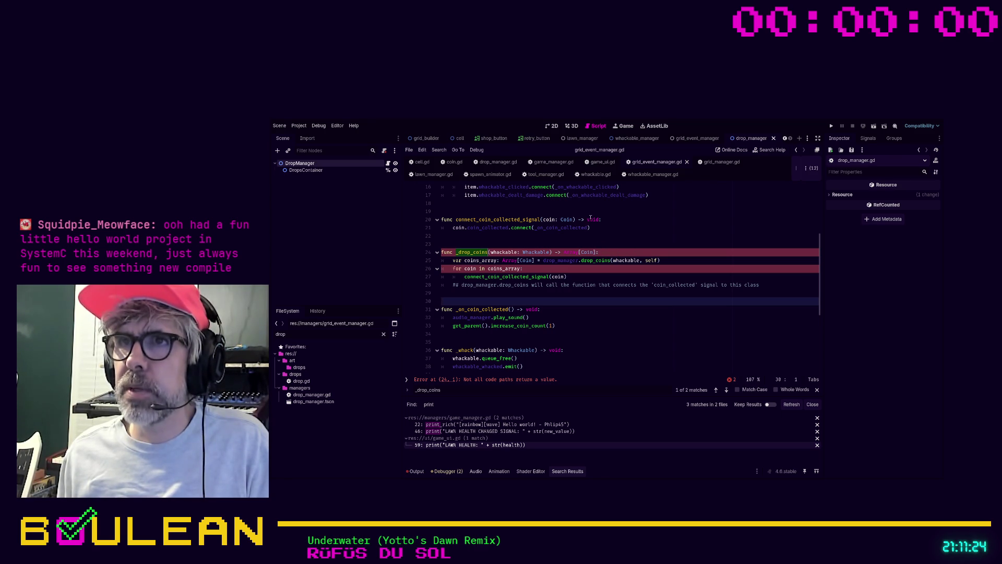
click(493, 163)
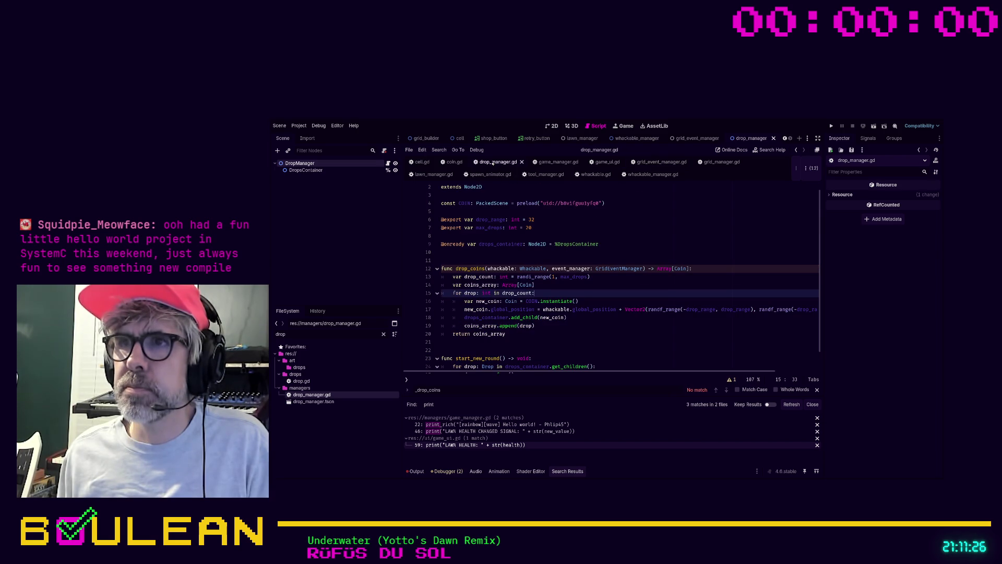
click(657, 161)
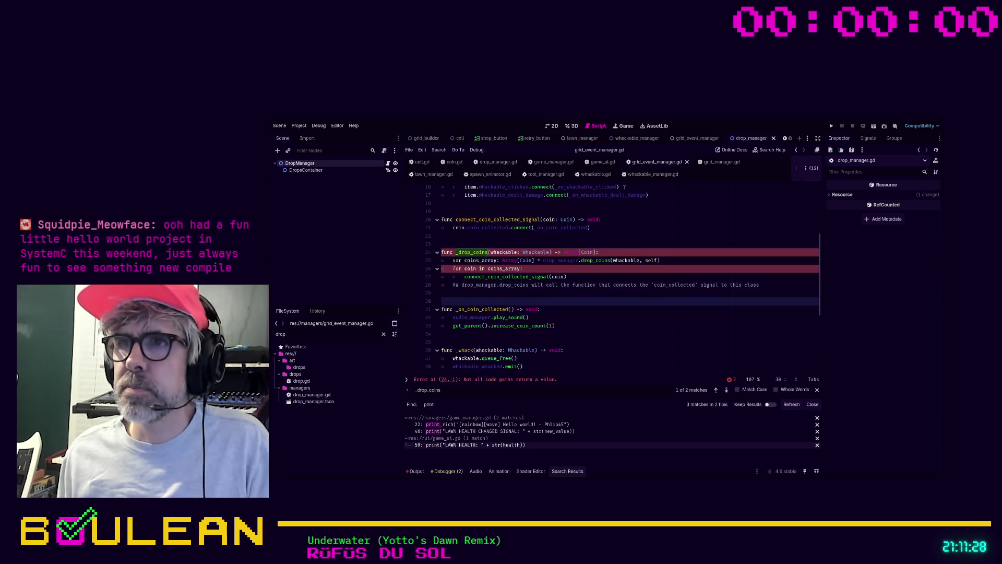
click(595, 252)
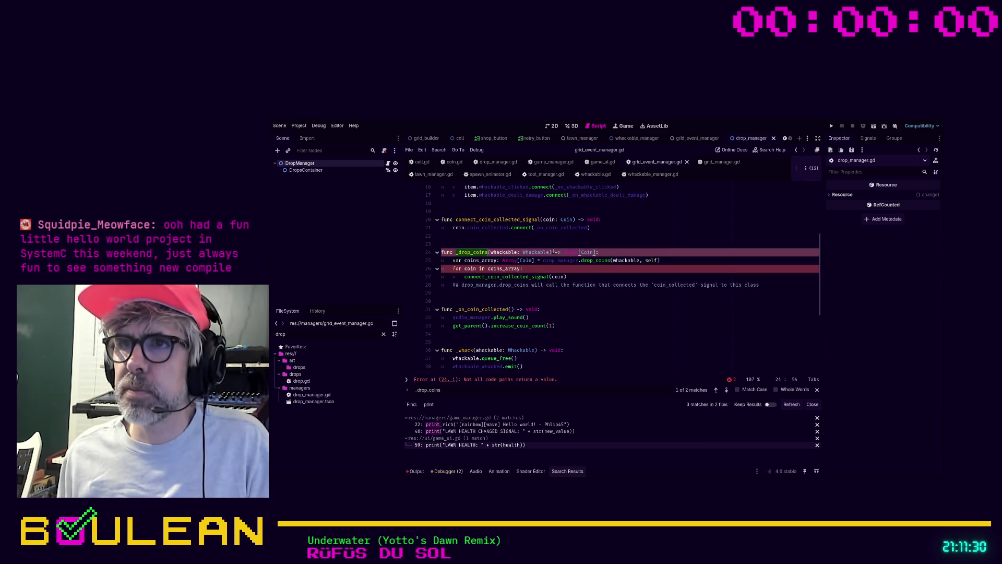
key(BackSpace)
key(BackSpace)
key(BackSpace)
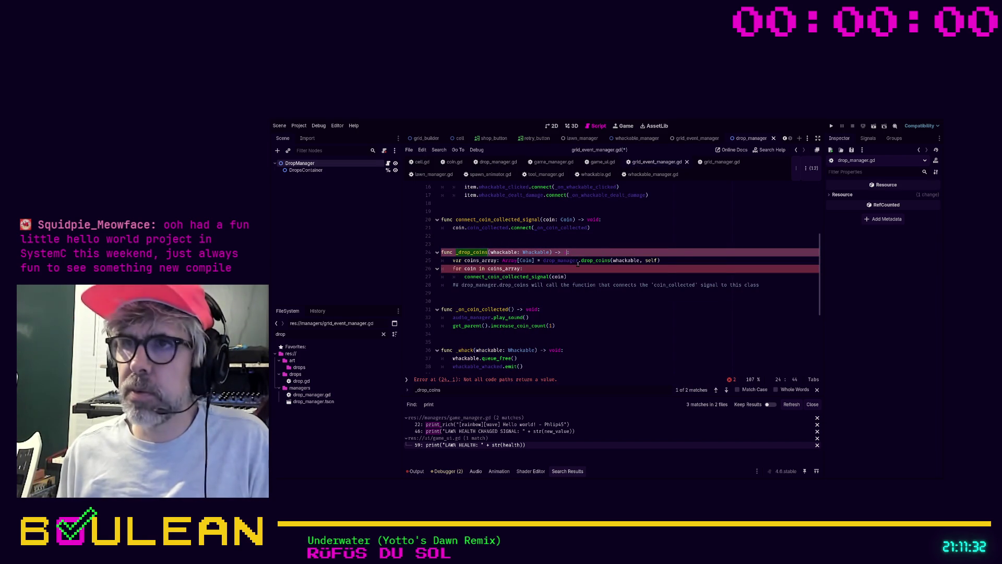
text(void)
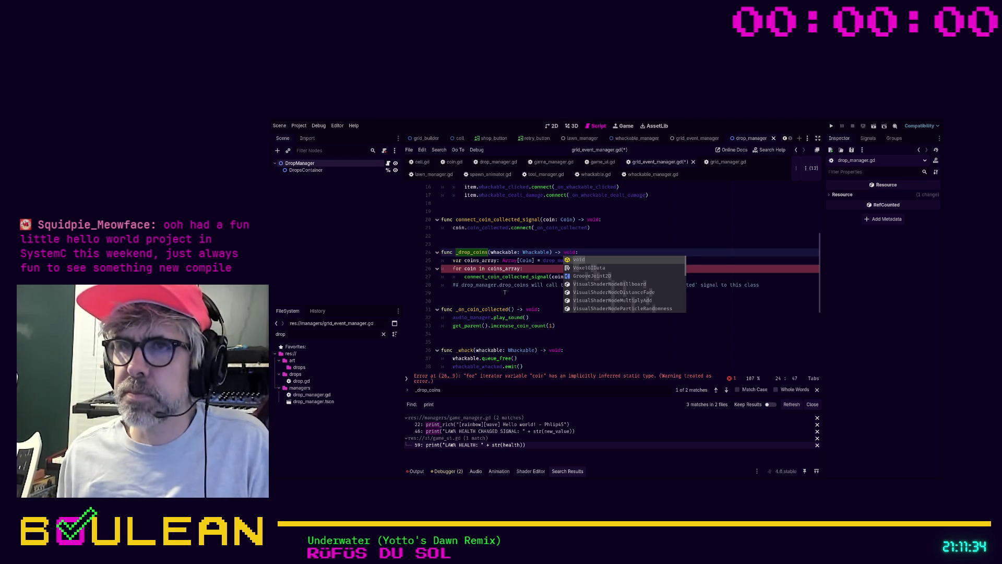
click(505, 292)
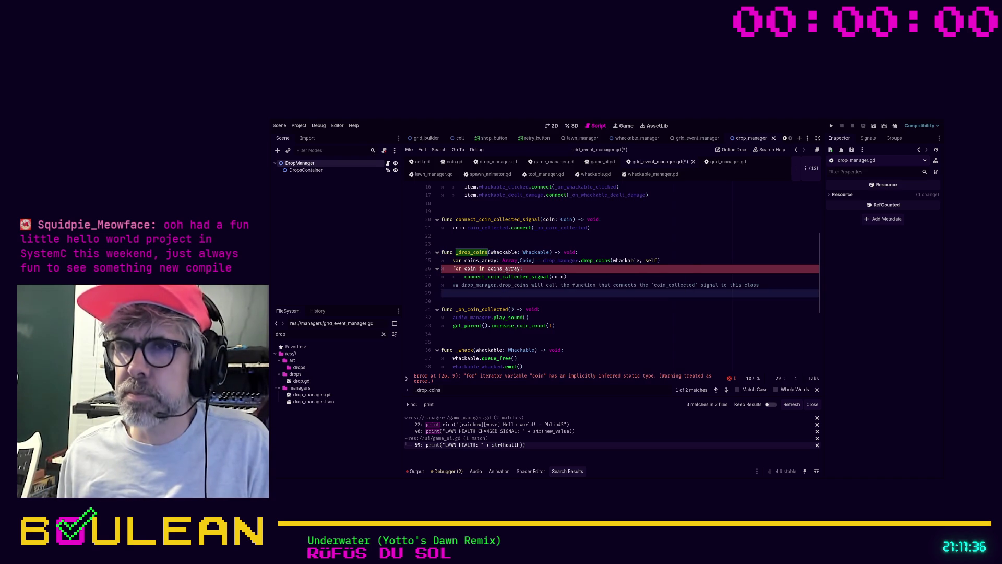
click(474, 269)
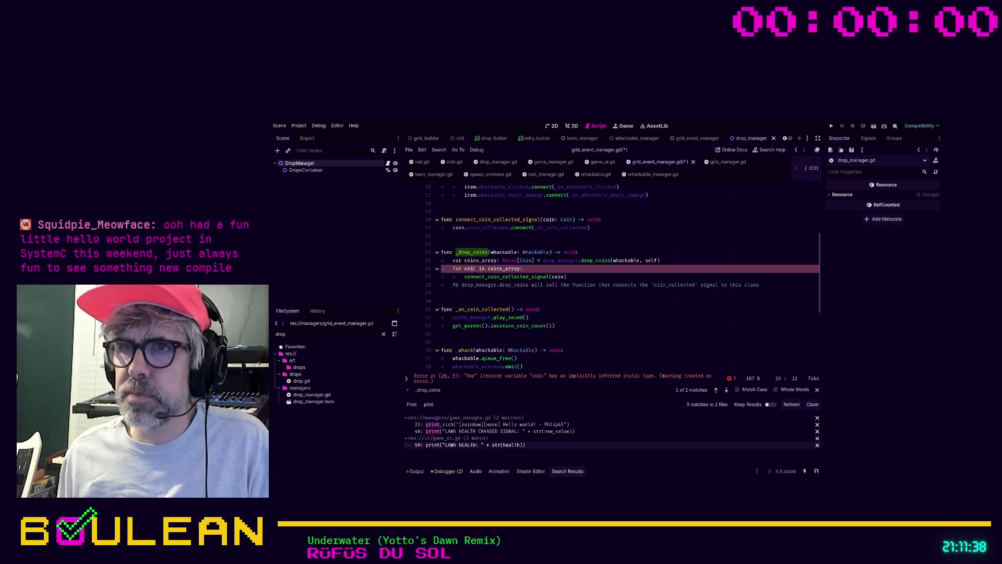
Try adding a Coin type hint to the loop variable on line 26, retyping 'in'
text(: Coin)
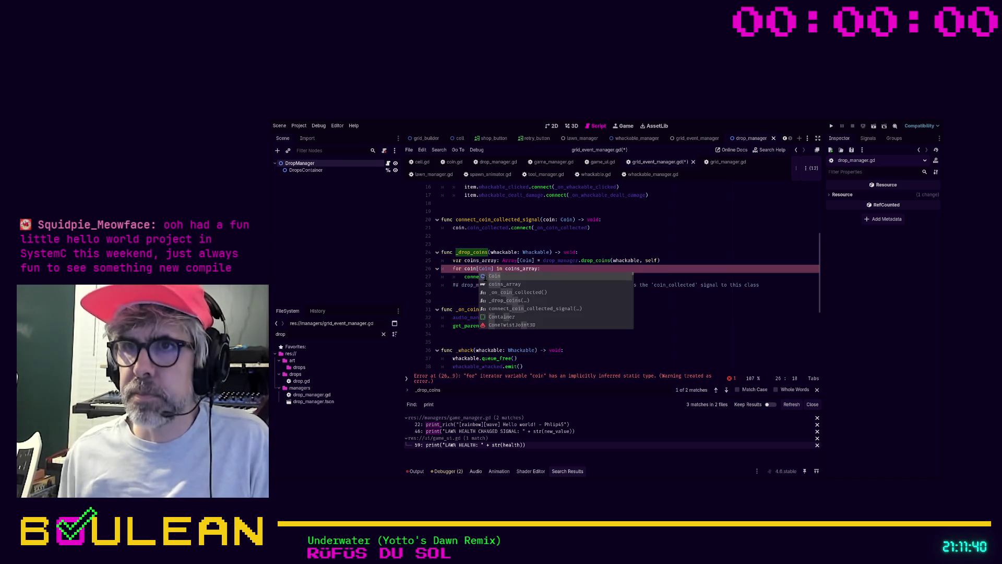
click(458, 293)
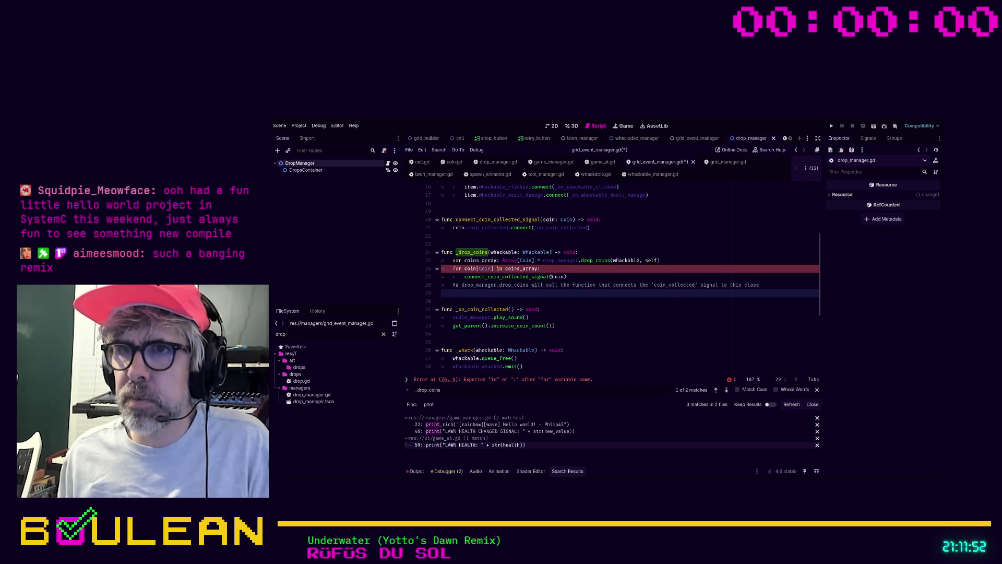
click(495, 268)
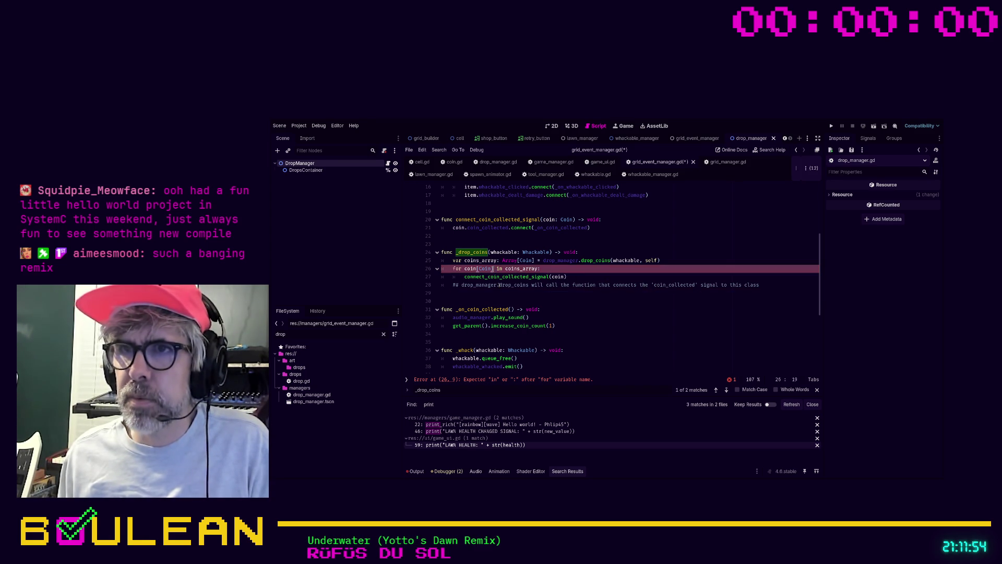
key(BackSpace)
key(BackSpace)
key(BackSpace)
key(BackSpace)
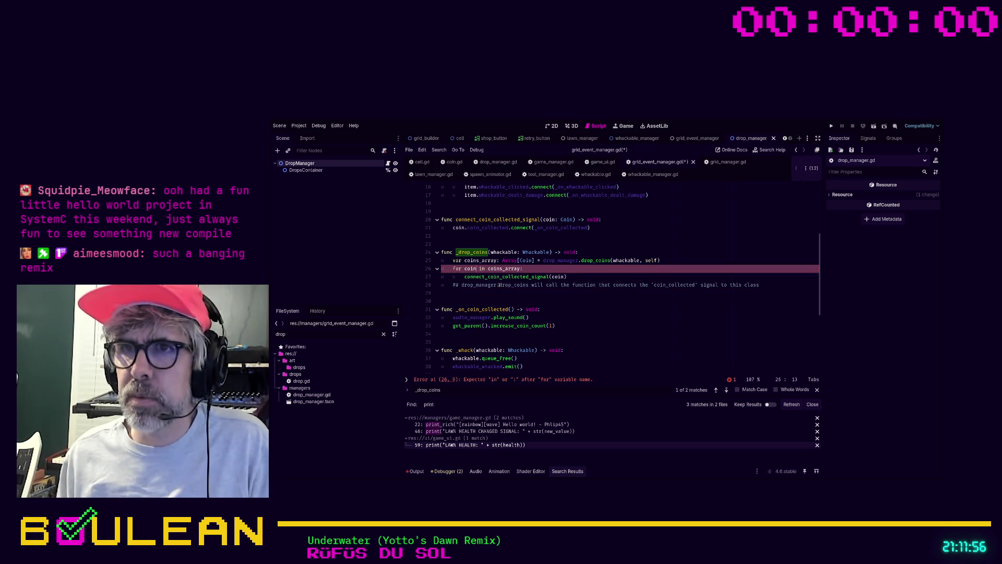
text([Coin)
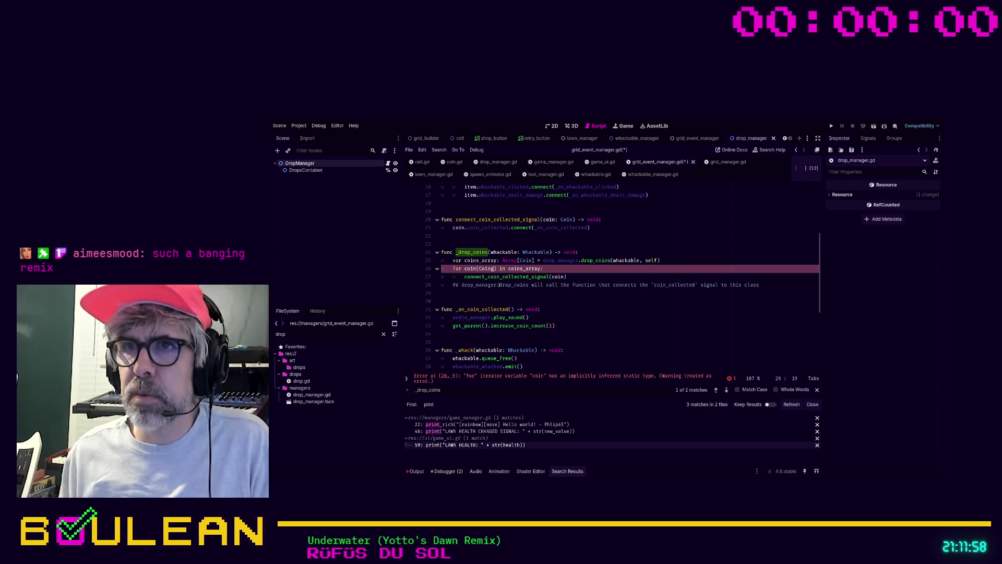
key(Right)
key(Right)
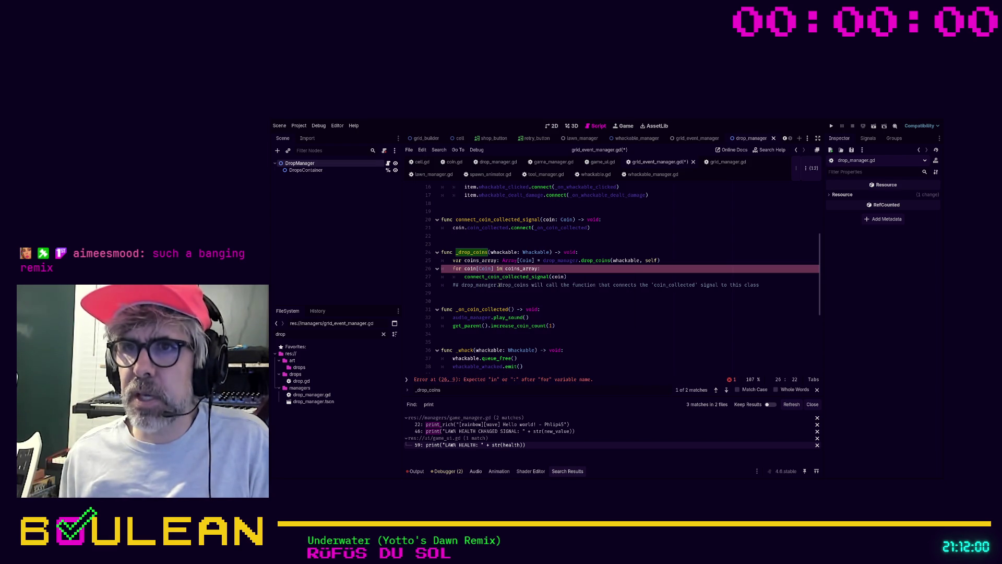
key(BackSpace)
key(BackSpace)
text(in)
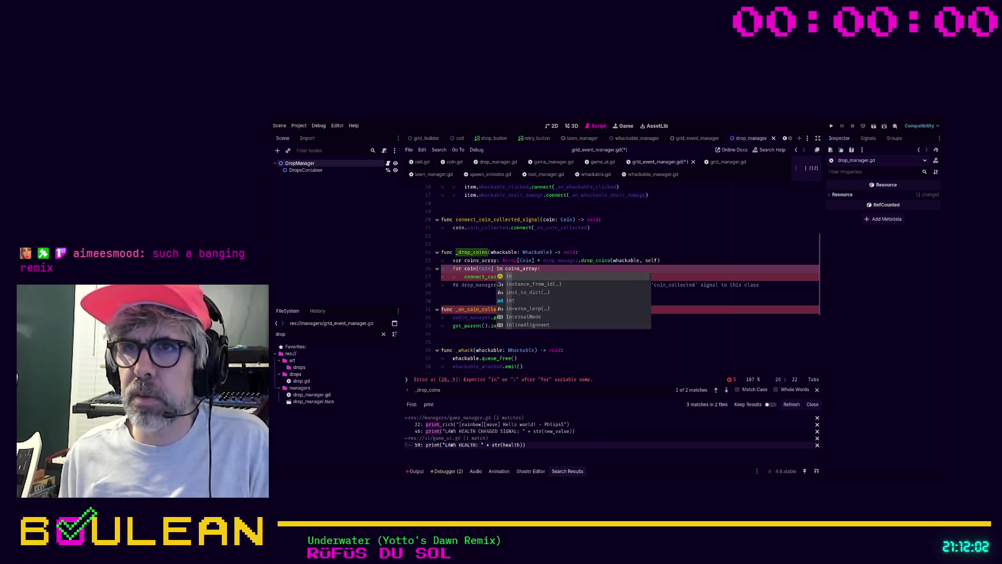
click(480, 291)
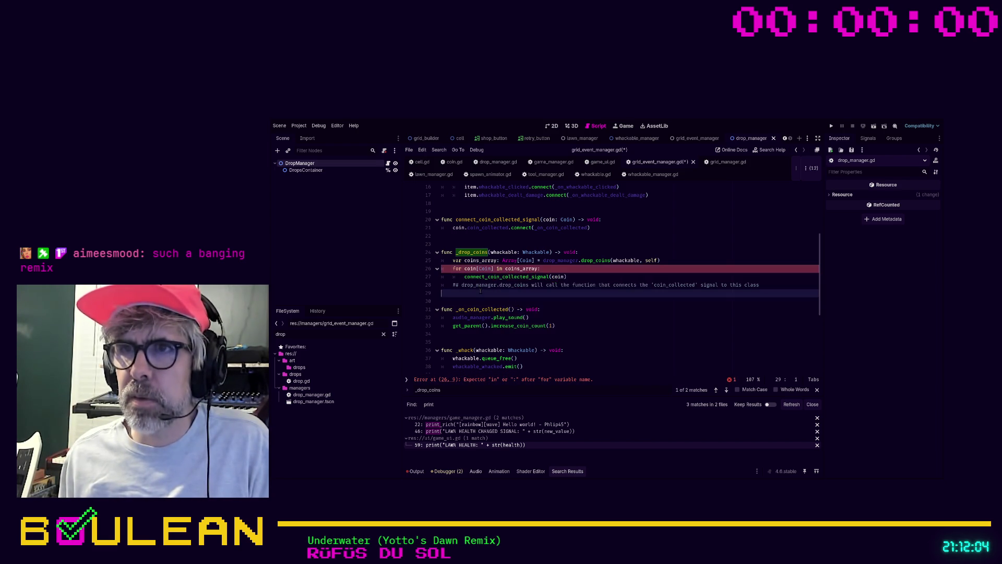
click(591, 278)
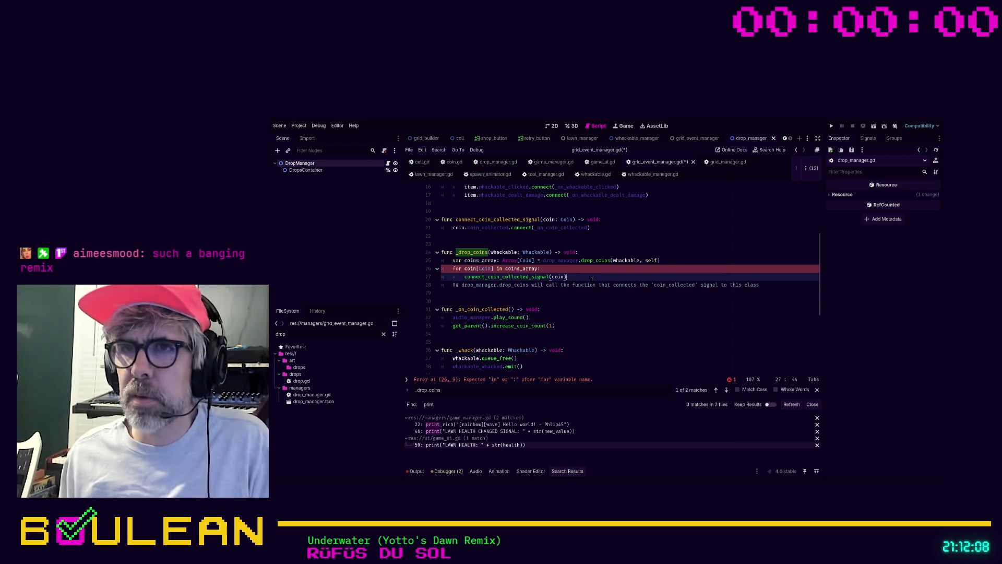
Comment out the old loop line and write 'for coin in coins_array' below it
click(565, 268)
key(ctrl+k)
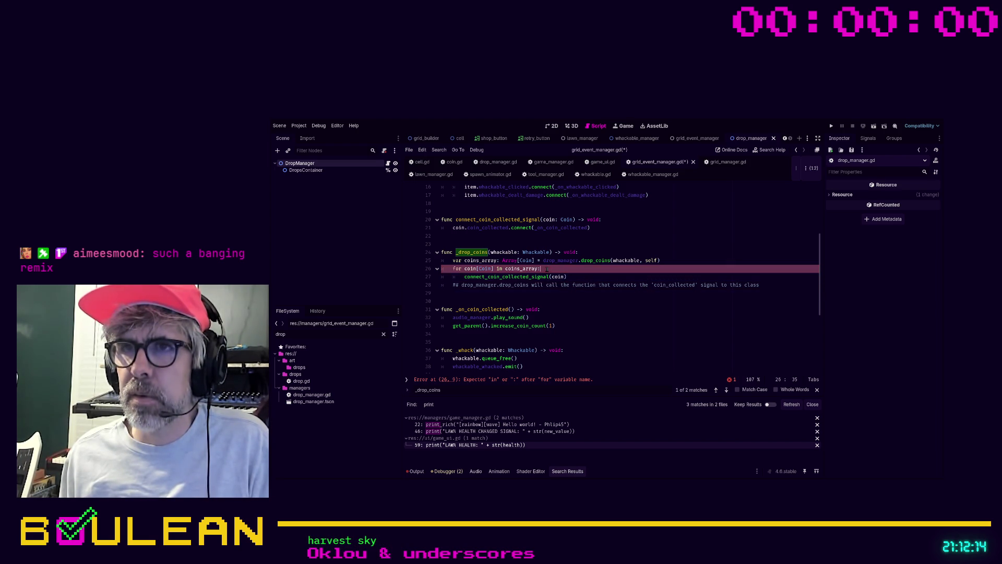
key(Return)
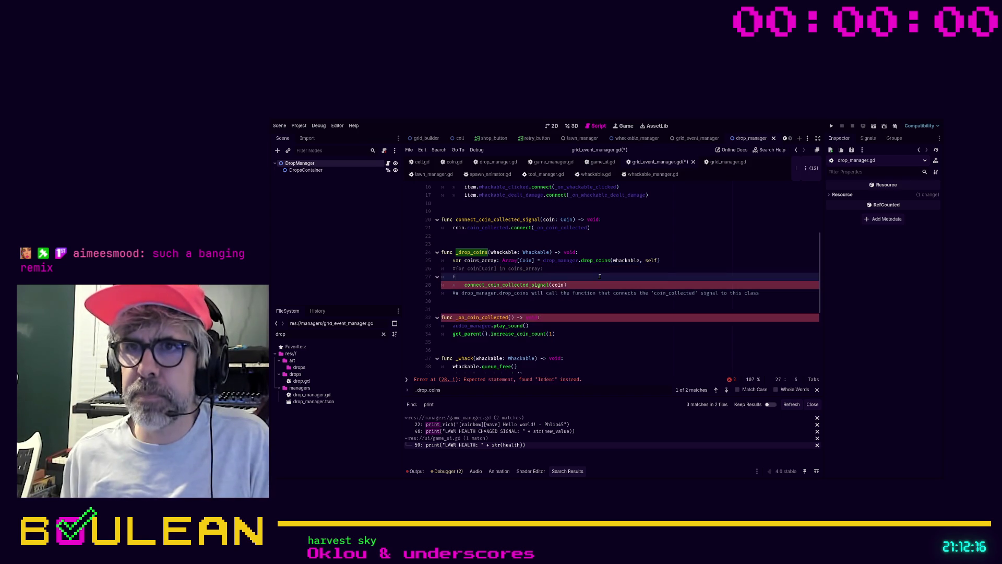
text(for coin)
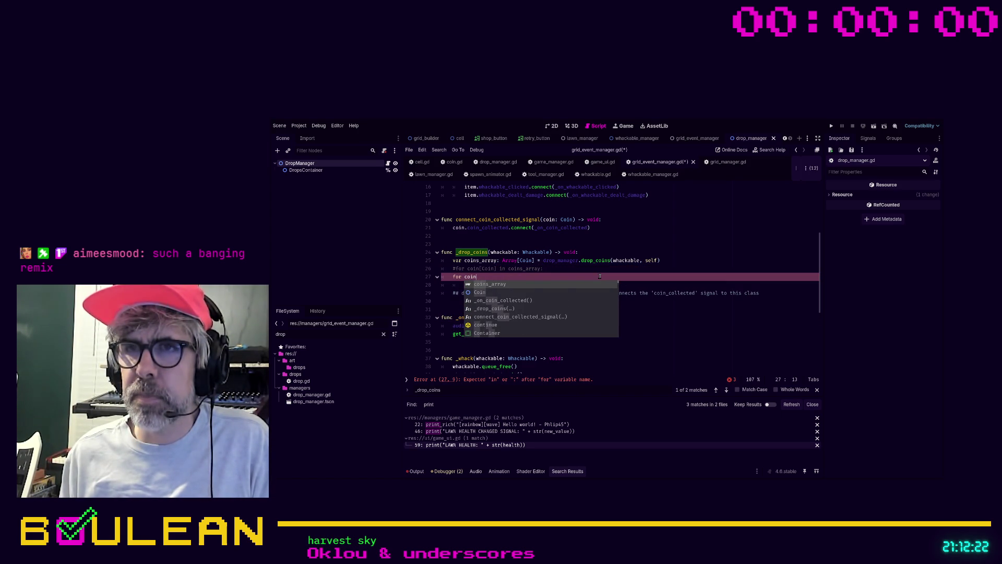
text( in coins_array:)
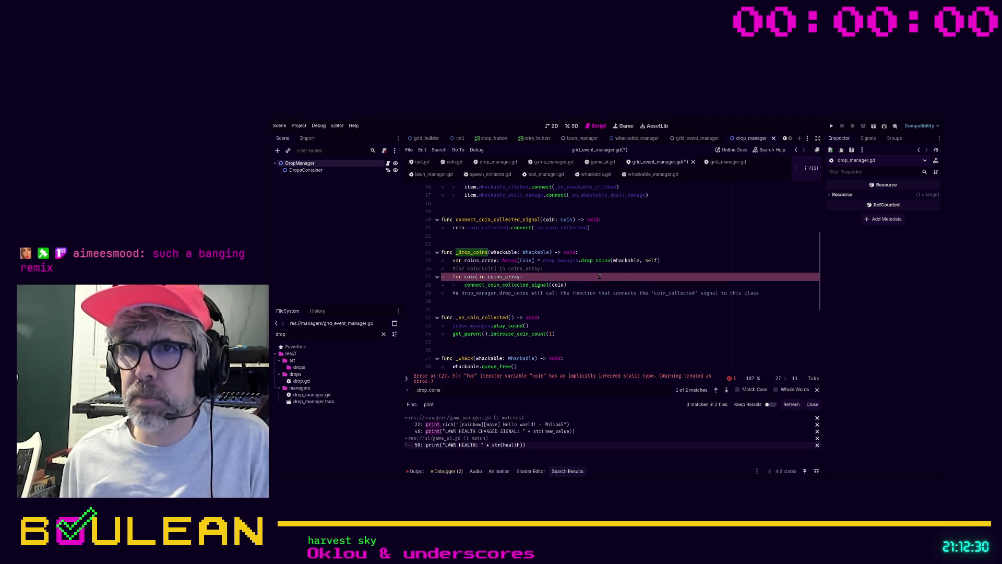
Add a [Coin] hint to the new loop, delete the commented-out old loop, and save
text([Coin)
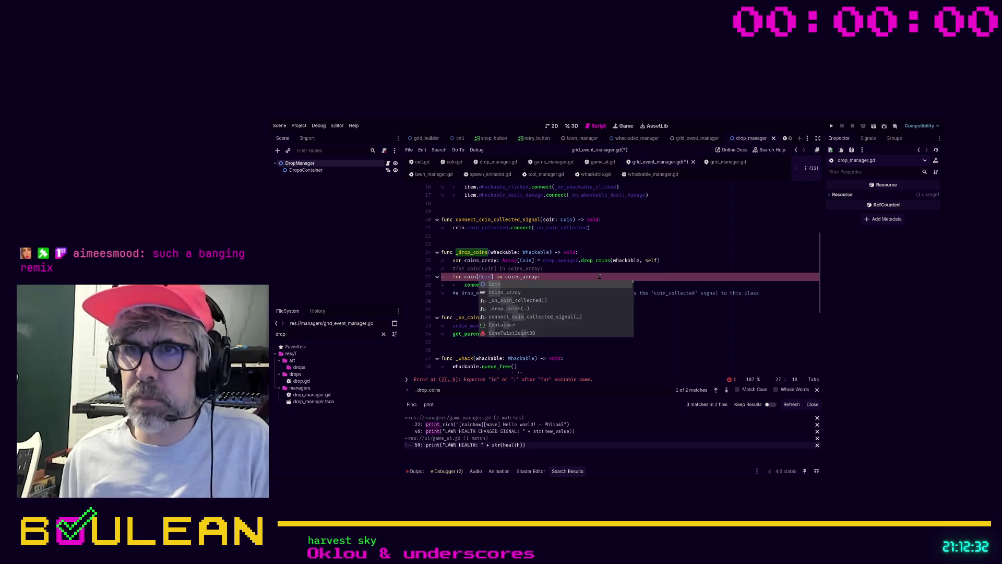
click(600, 277)
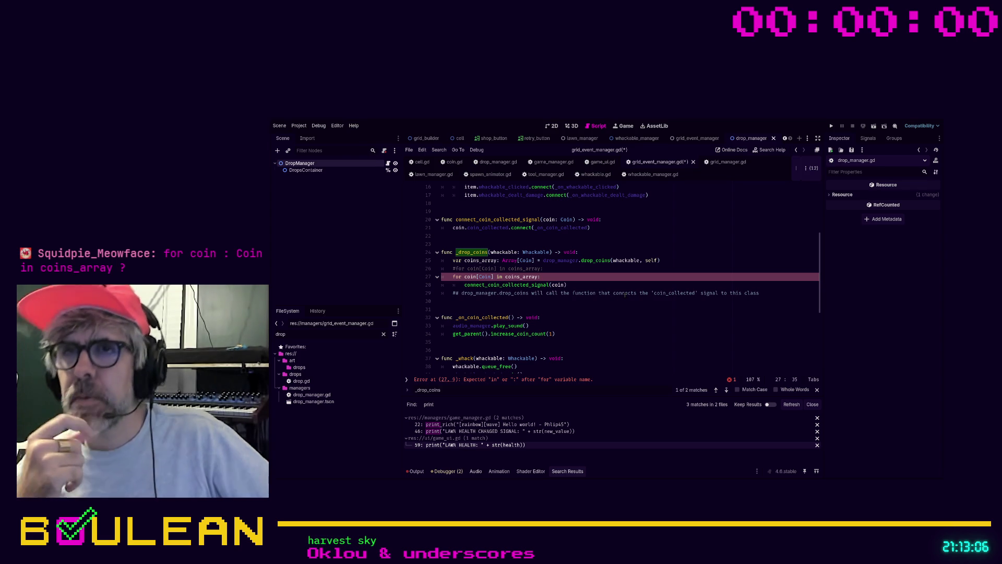
key(Up)
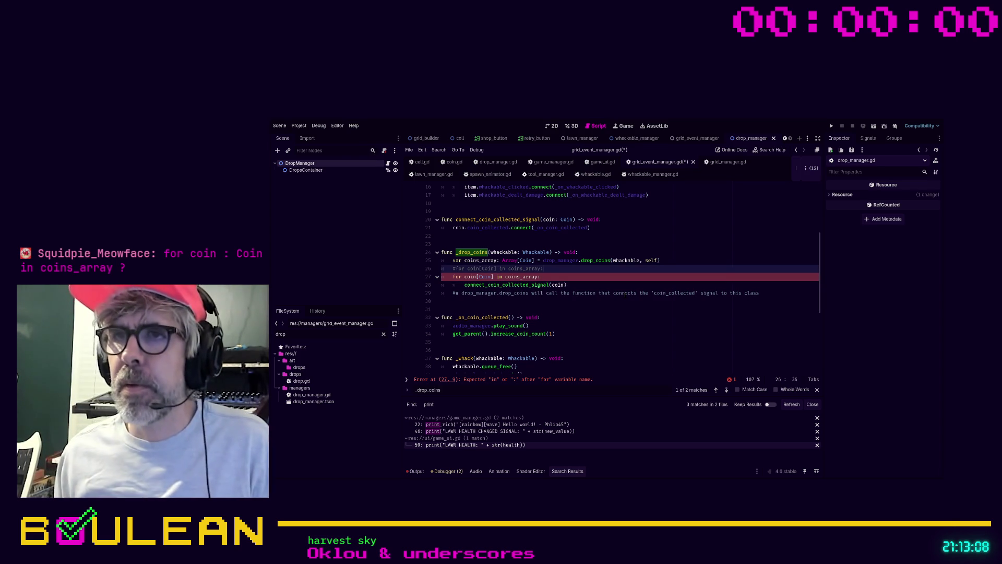
key(shift+Home)
key(shift+Home)
key(BackSpace)
key(Delete)
key(End)
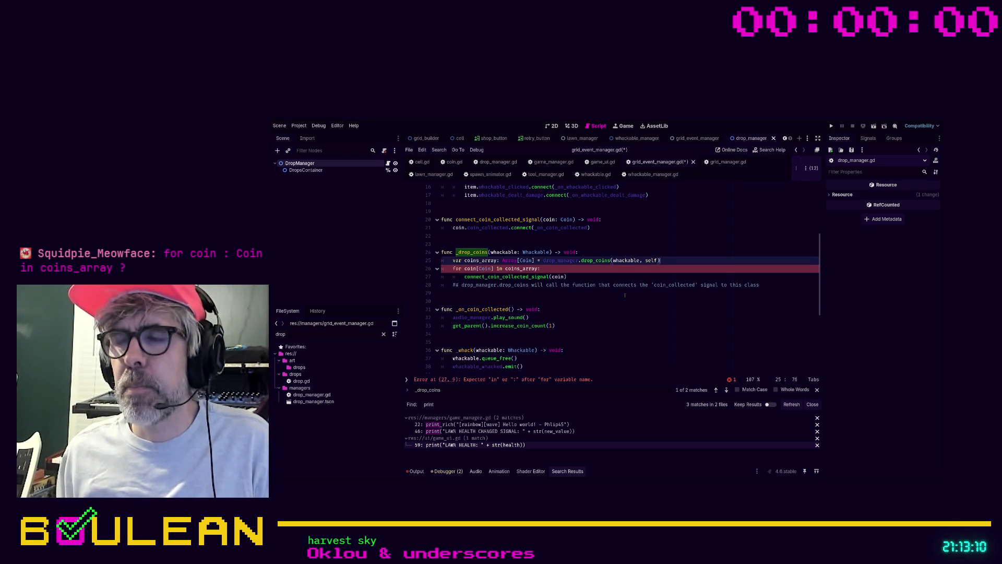
key(ctrl+s)
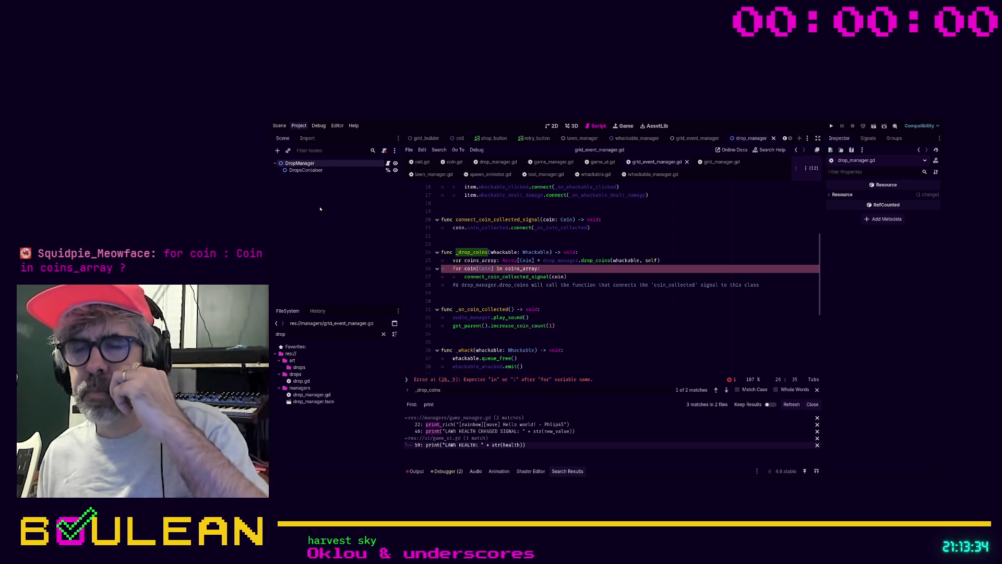
Fix the loop header to 'for coin: Coin in coins_array' and save grid_event_manager.gd
click(495, 268)
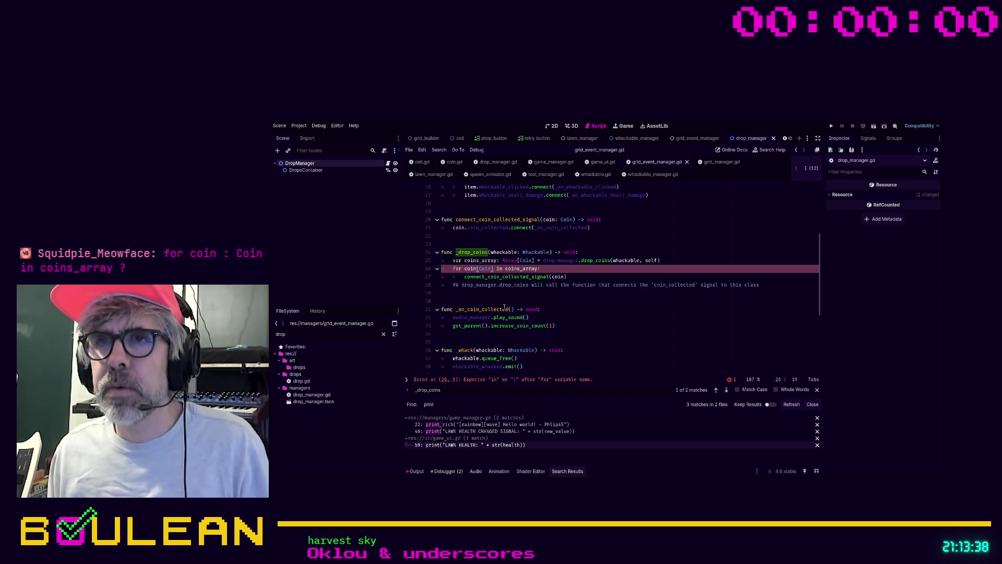
key(BackSpace)
key(BackSpace)
key(BackSpace)
text(: Coin)
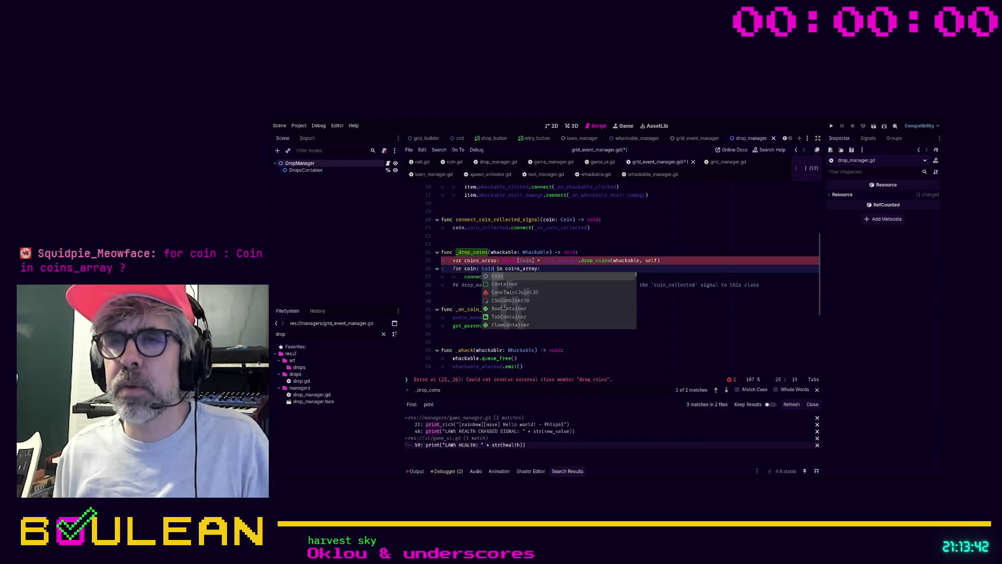
click(528, 301)
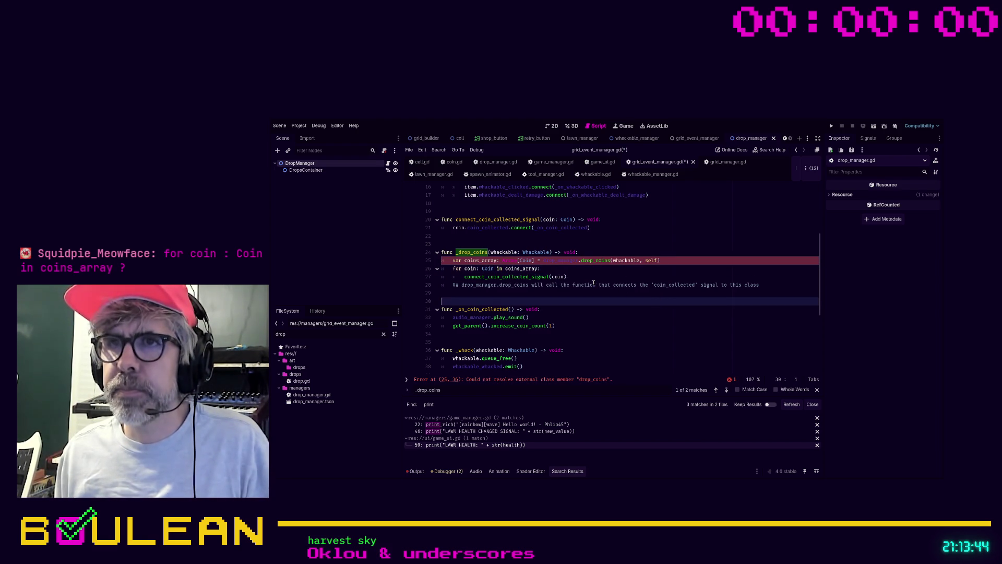
click(570, 276)
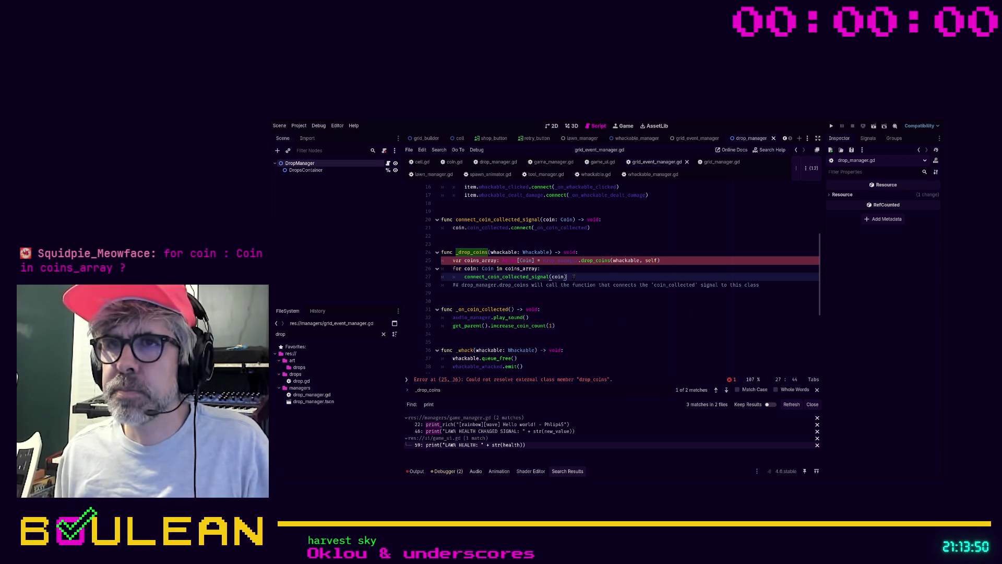
key(ctrl+s)
Check the coins_array declaration in drop_manager.gd, then return to grid_event_manager.gd
click(501, 163)
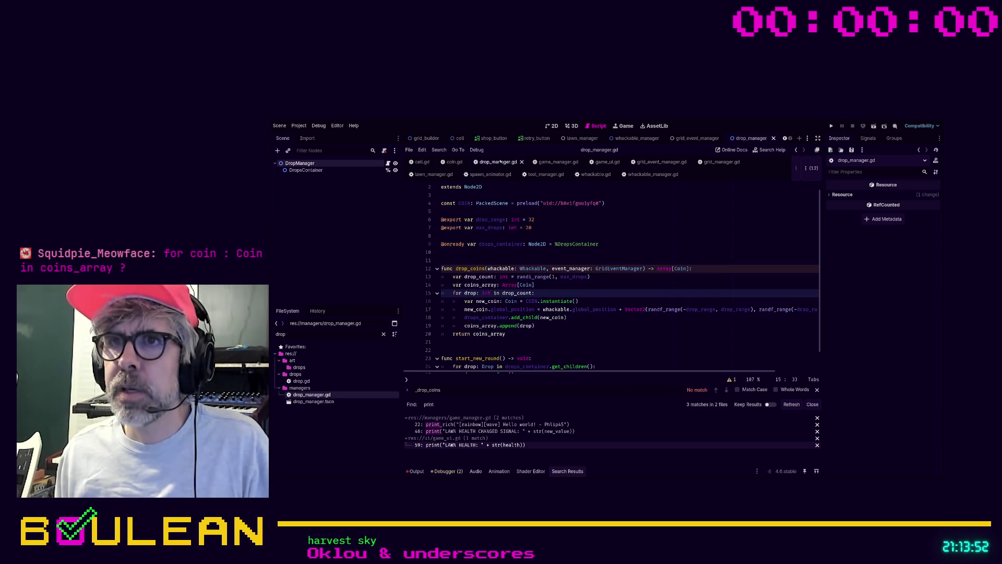
key(Up)
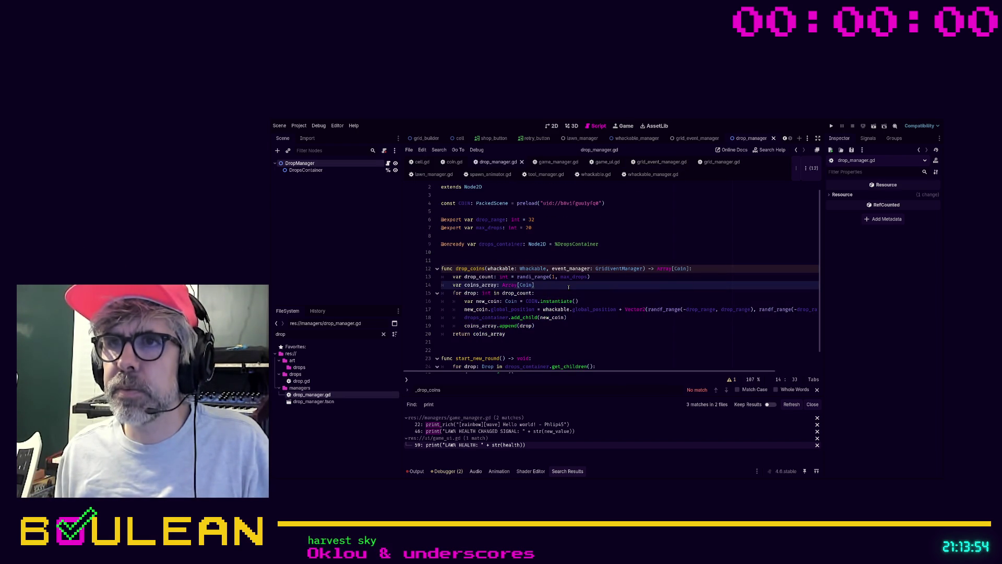
click(661, 162)
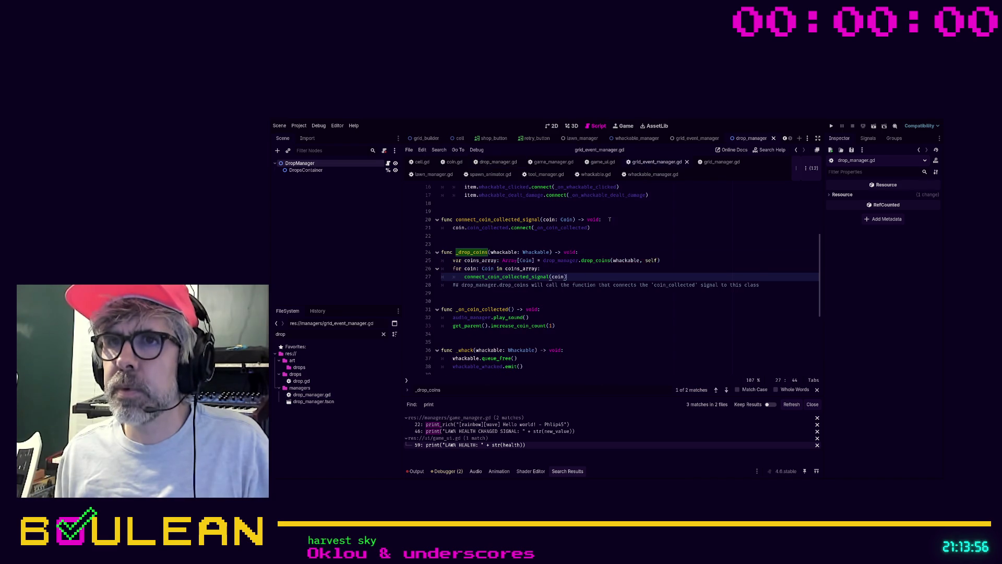
Delete the leftover explanatory comment line below the coin loop
click(590, 265)
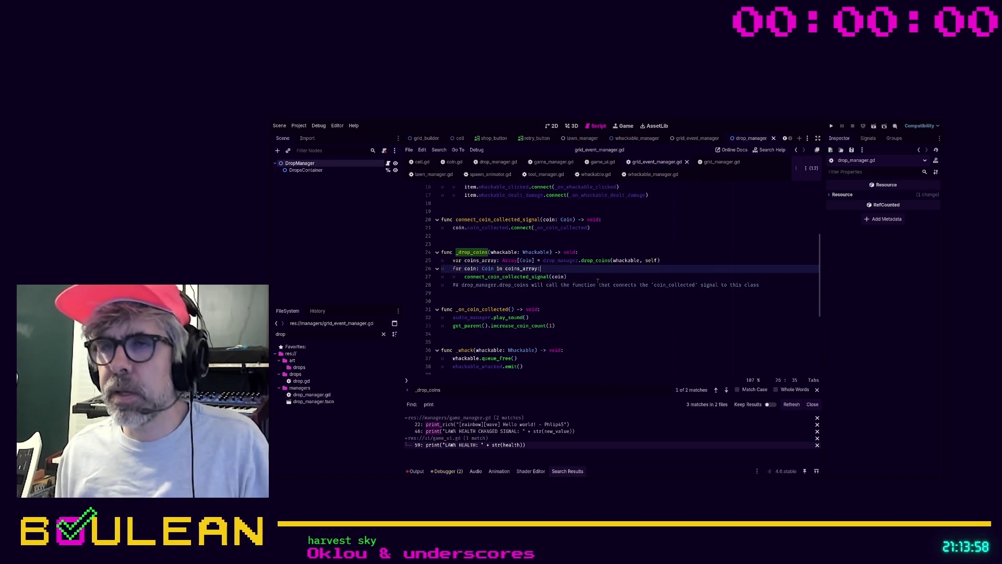
click(594, 285)
key(shift+Home)
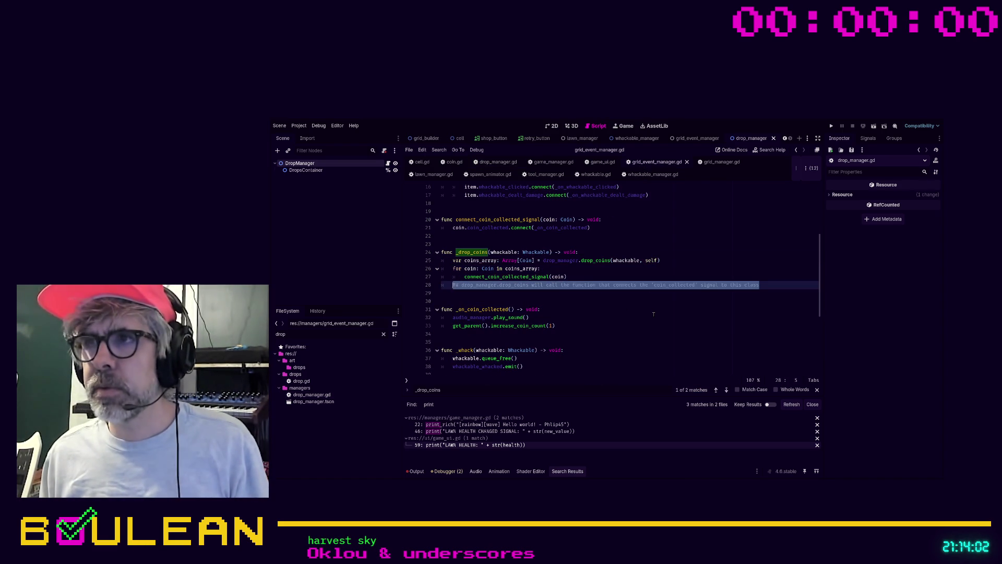
key(BackSpace)
key(BackSpace)
key(BackSpace)
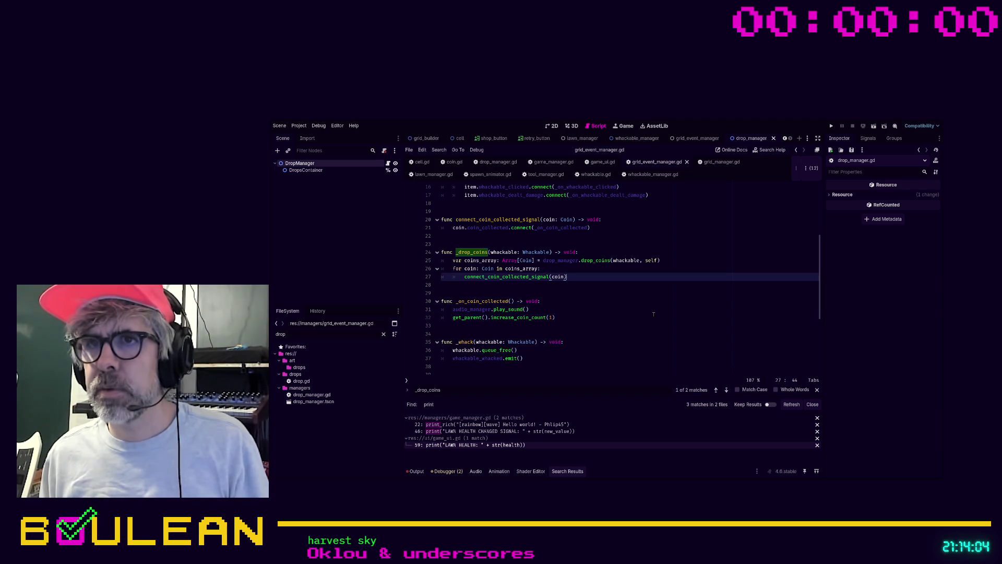
key(Down)
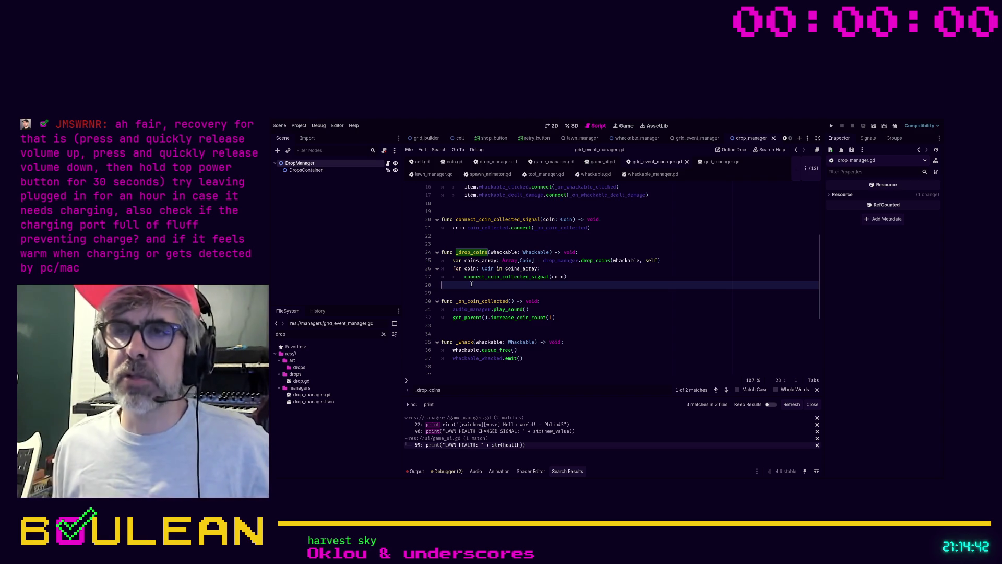
Run the game with F5 to test coin drops
key(Down)
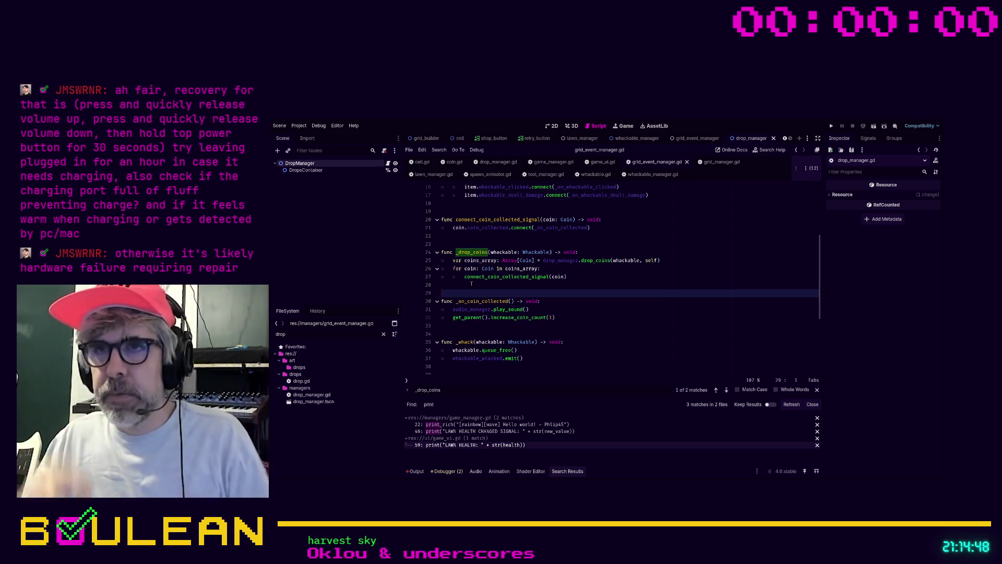
key(Up)
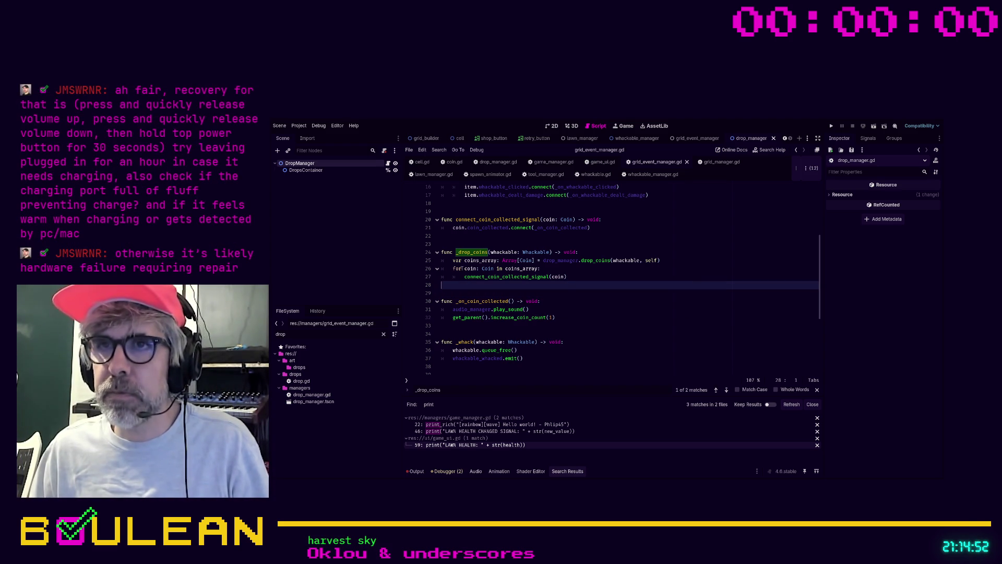
click(545, 268)
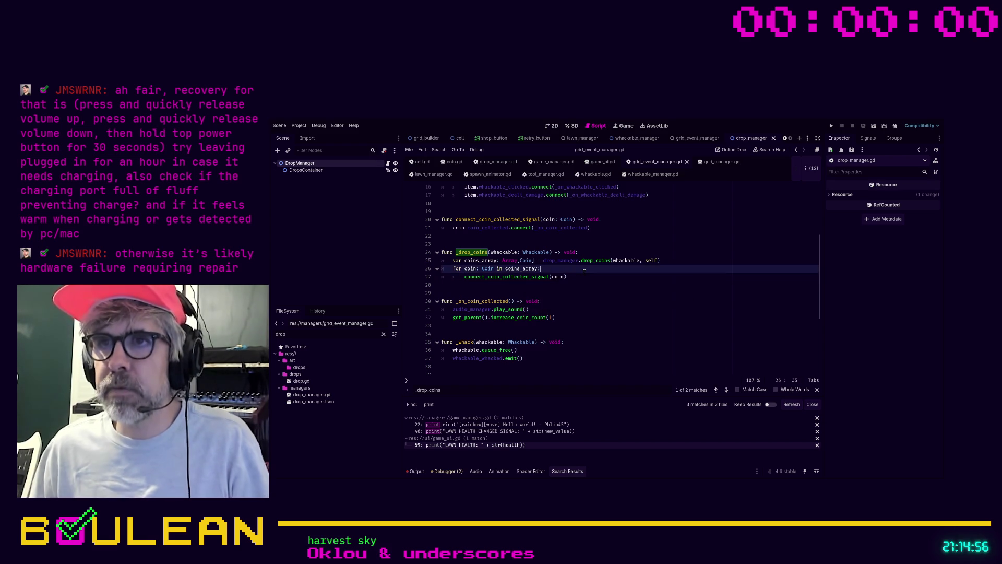
key(F5)
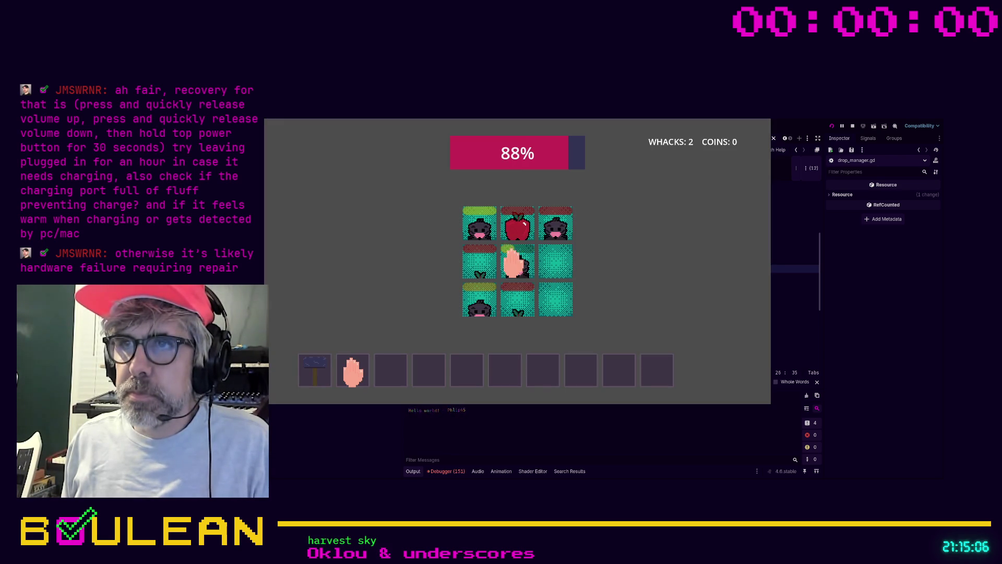
Whack two moles in the running game, watching COINS stay at 0
click(514, 261)
click(477, 263)
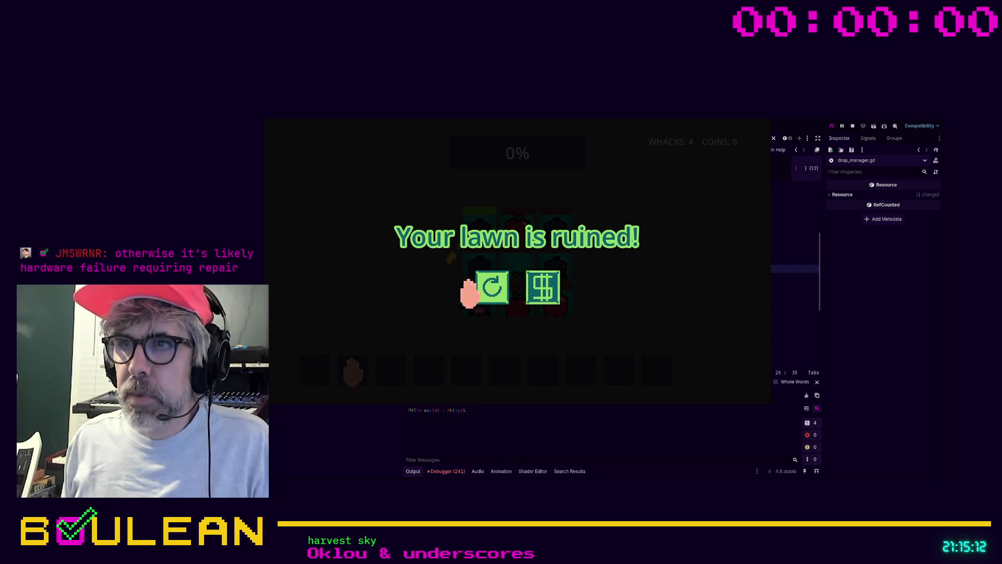
Stop the game and scroll through grid_event_manager.gd to review the signal connection code
key(F8)
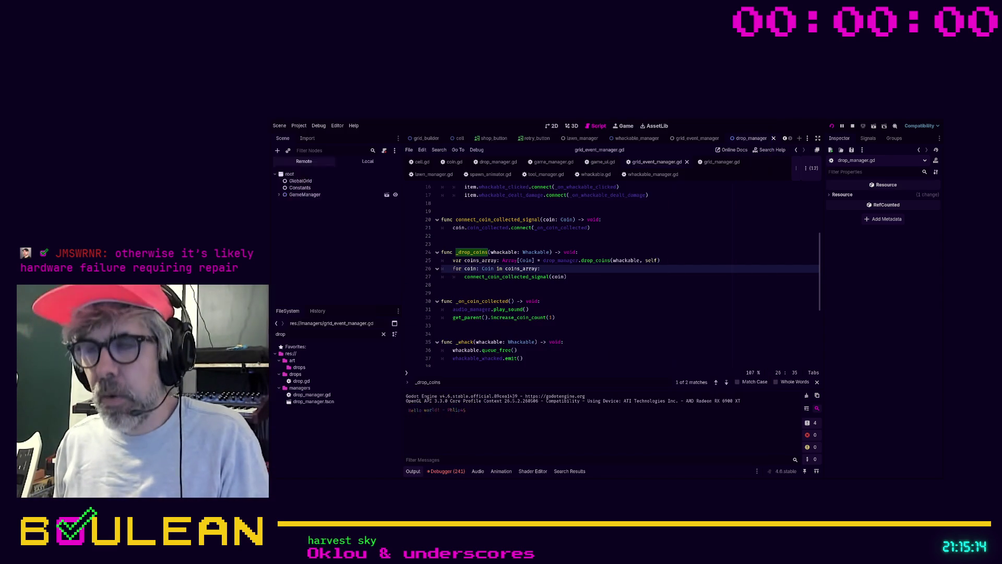
scroll(588, 297, up, 1)
scroll(590, 314, up, 1)
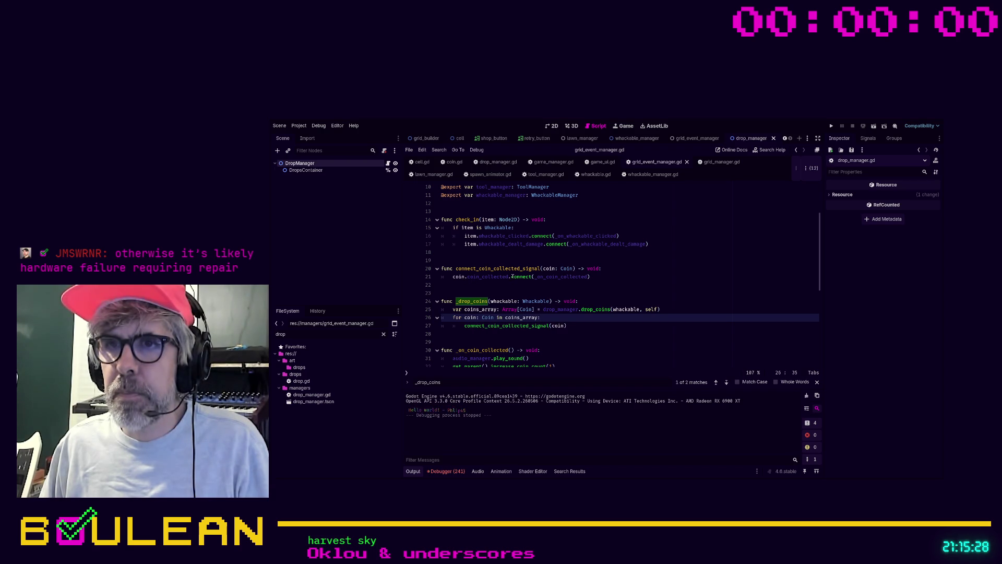
scroll(553, 283, down, 1)
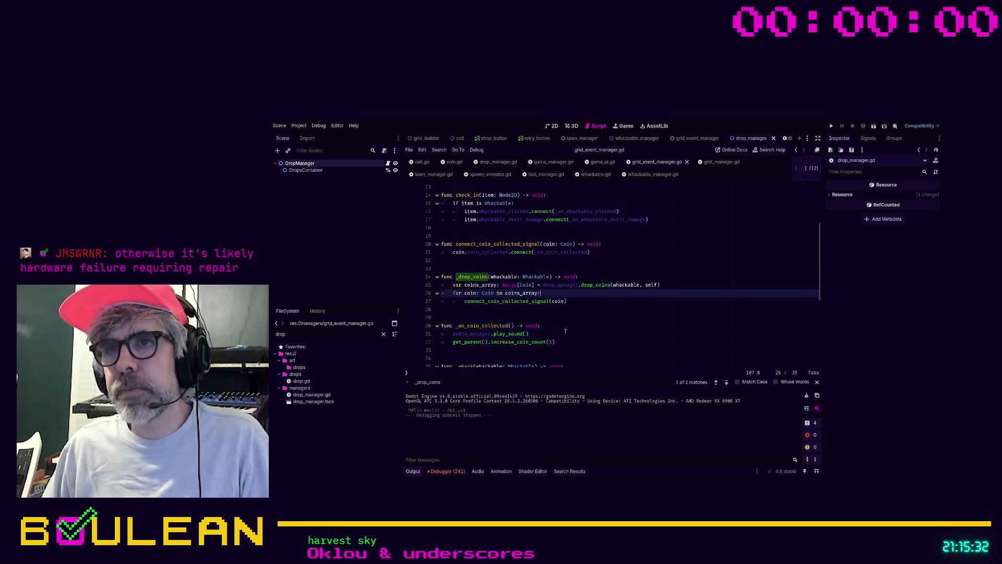
scroll(565, 332, up, 1)
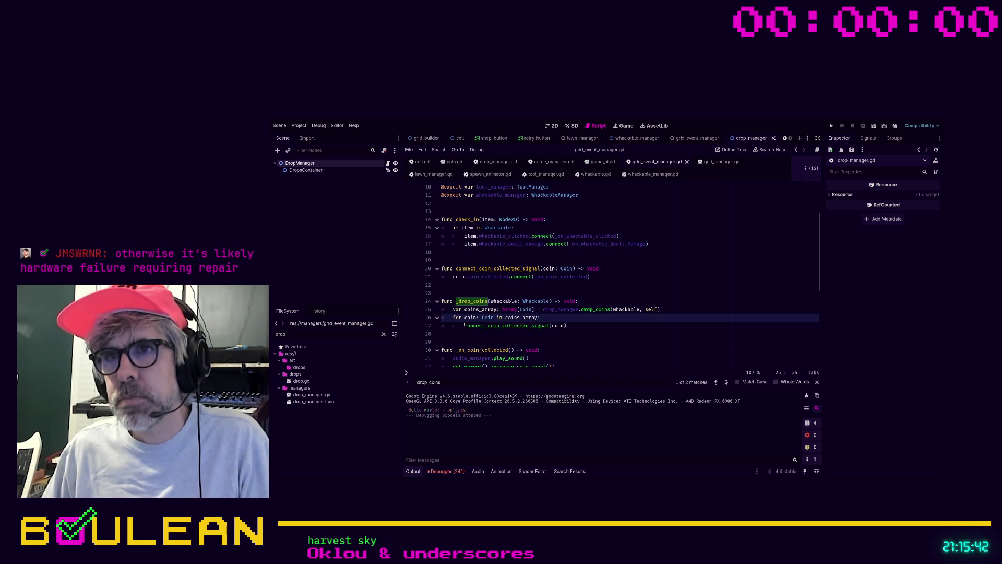
Copy line 21's coin.coin_collected.connect call into the loop, commenting out the helper call
mouse_move(599, 276)
mouse_down()
mouse_move(441, 277)
mouse_move(453, 277)
mouse_up()
click(463, 325)
key(ctrl+k)
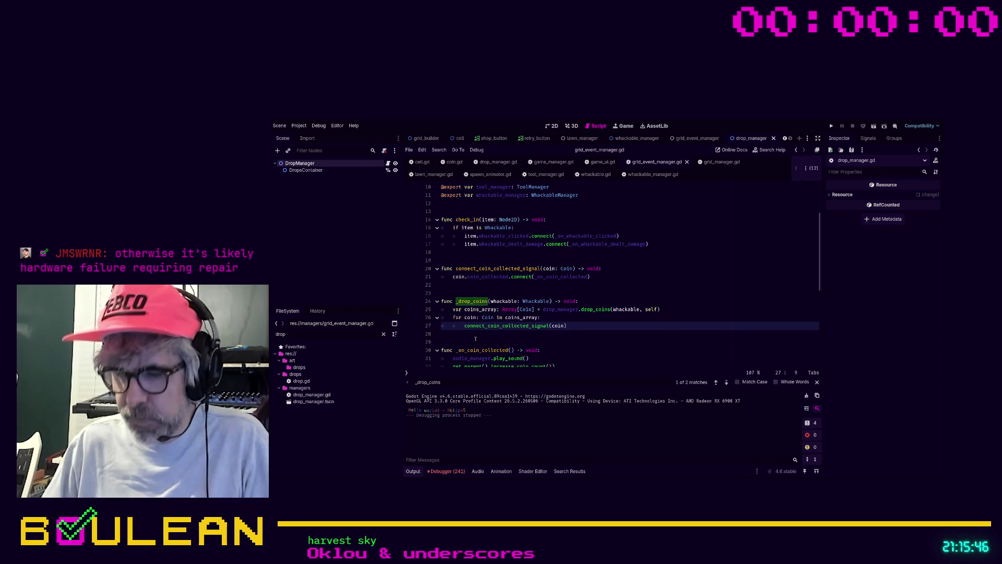
key(Return)
key(Up)
text(coin.coin_collected.connect(_on_coin_collected))
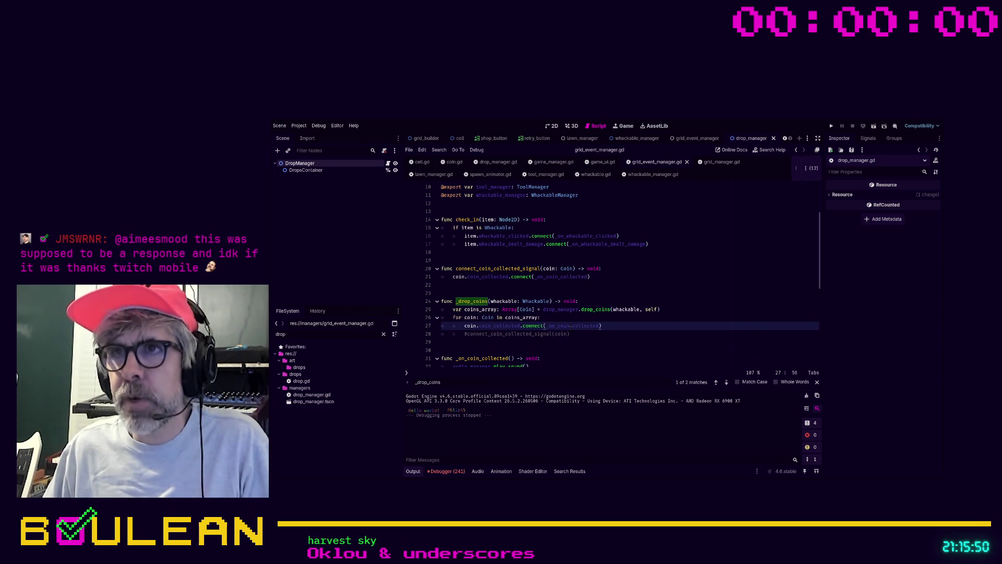
click(493, 163)
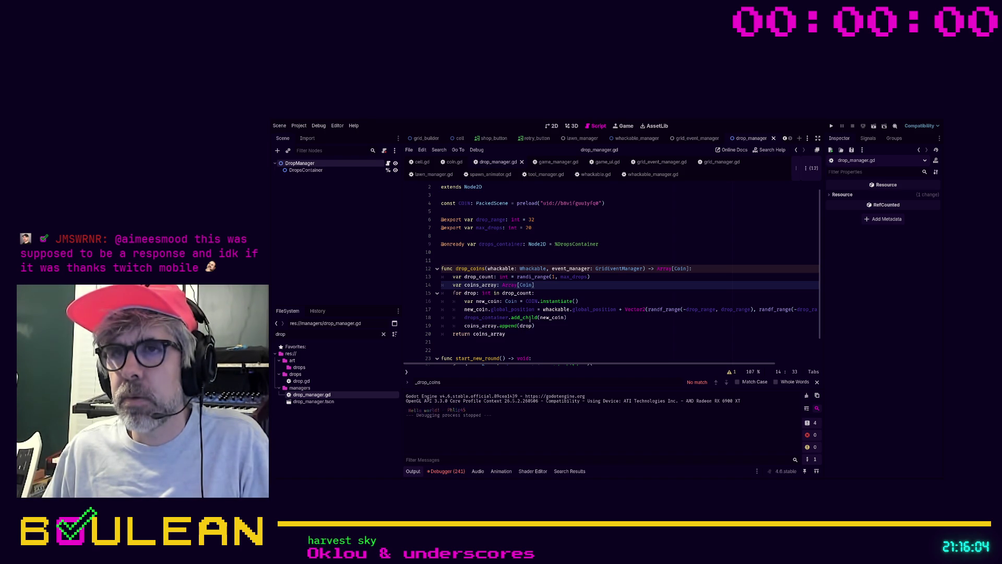
Change coins_array.append(drop) to append(new_coin) and save drop_manager.gd
click(543, 325)
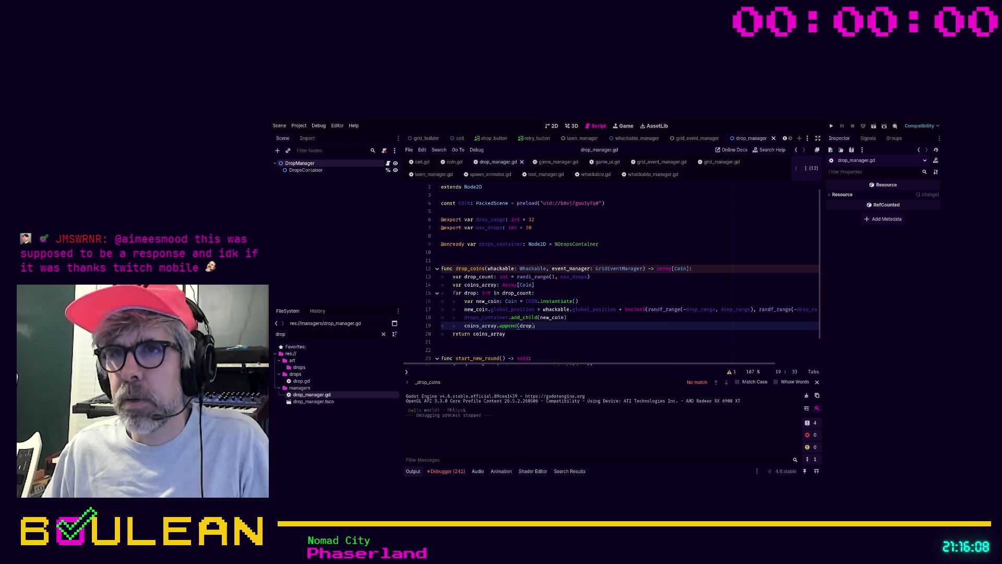
double_click(526, 325)
text(new_)
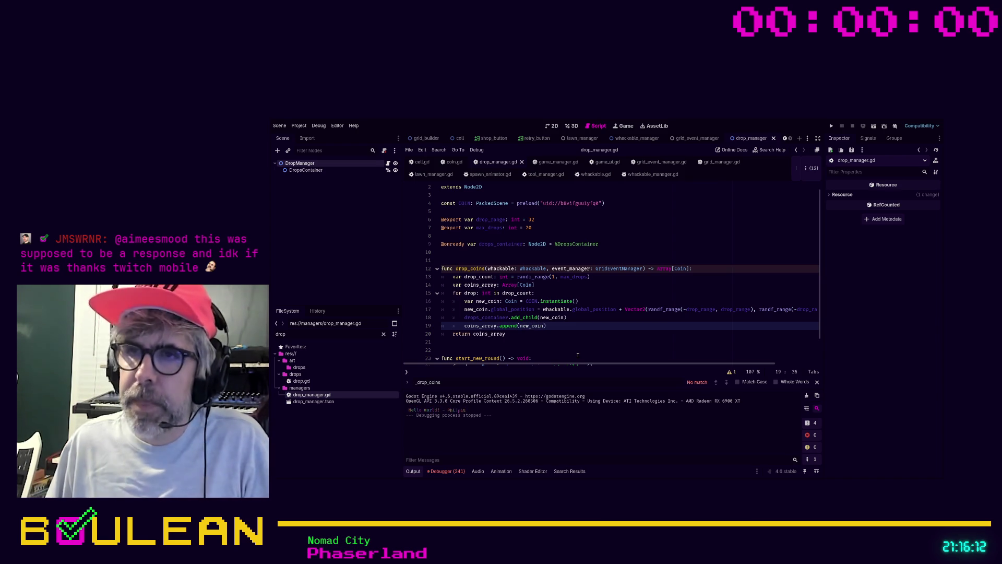
text(coin)
click(569, 334)
key(ctrl+s)
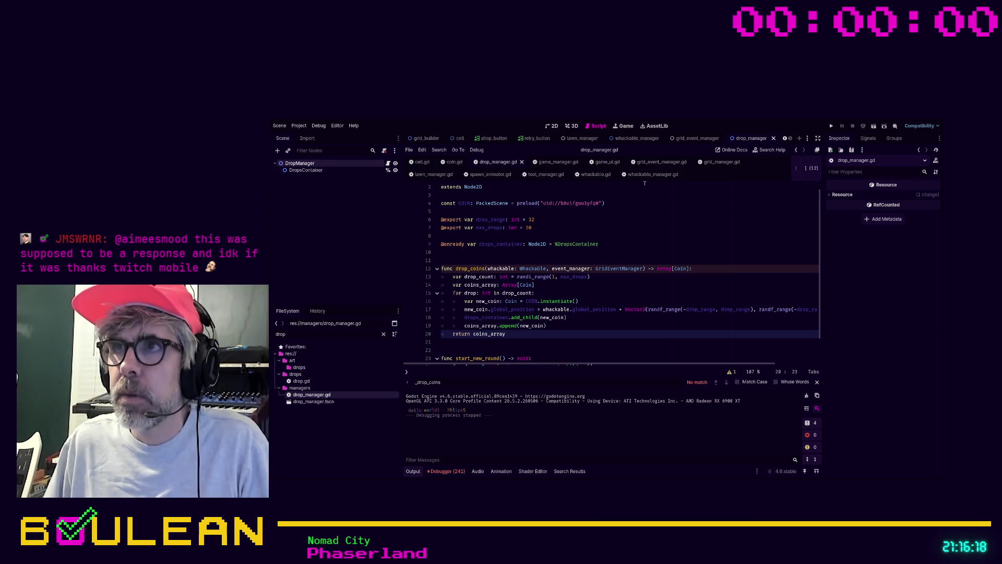
click(660, 162)
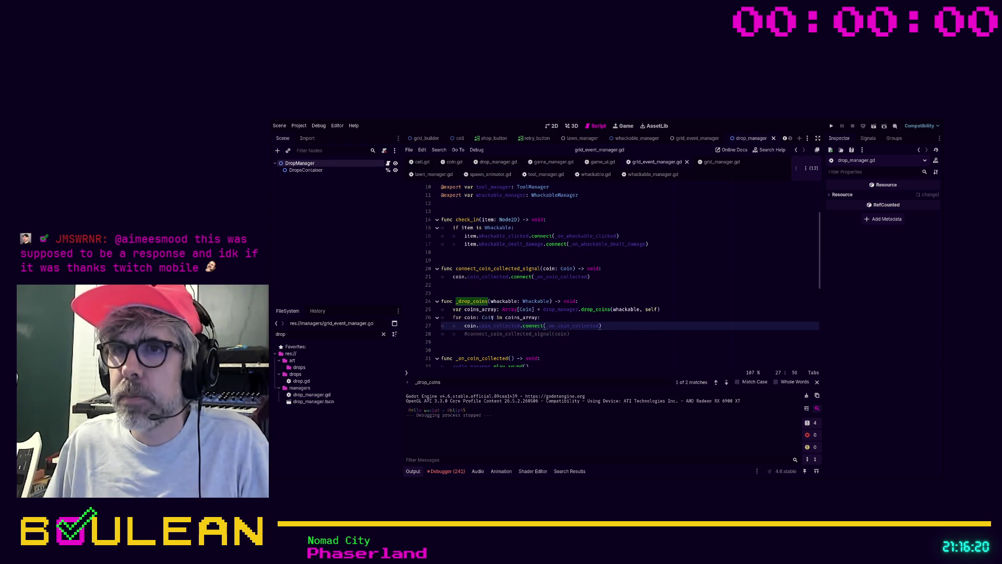
Uncomment connect_coin_collected_signal(coin), comment out the direct connect call, and save
click(466, 335)
key(ctrl+k)
key(Up)
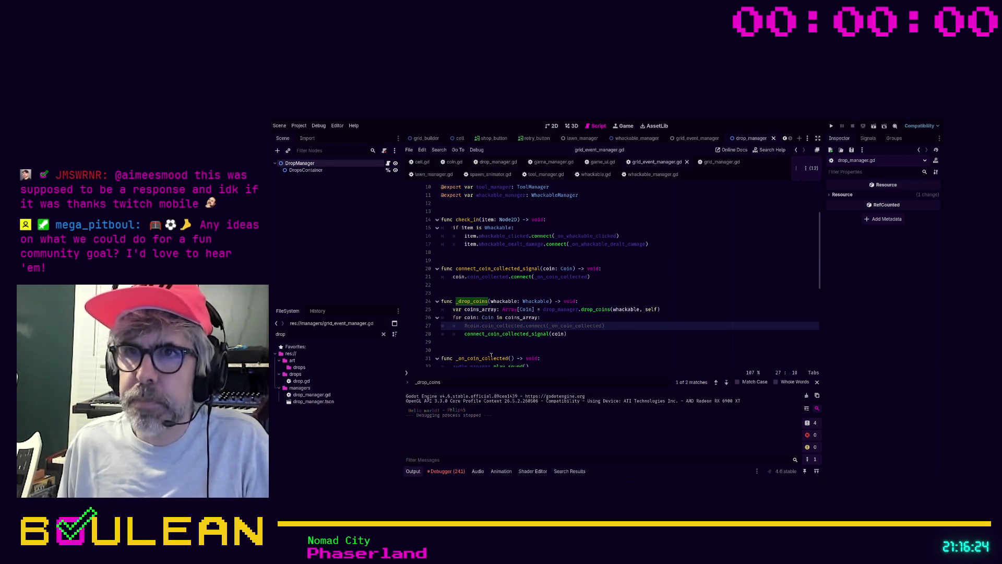
key(ctrl+k)
click(493, 286)
key(ctrl+s)
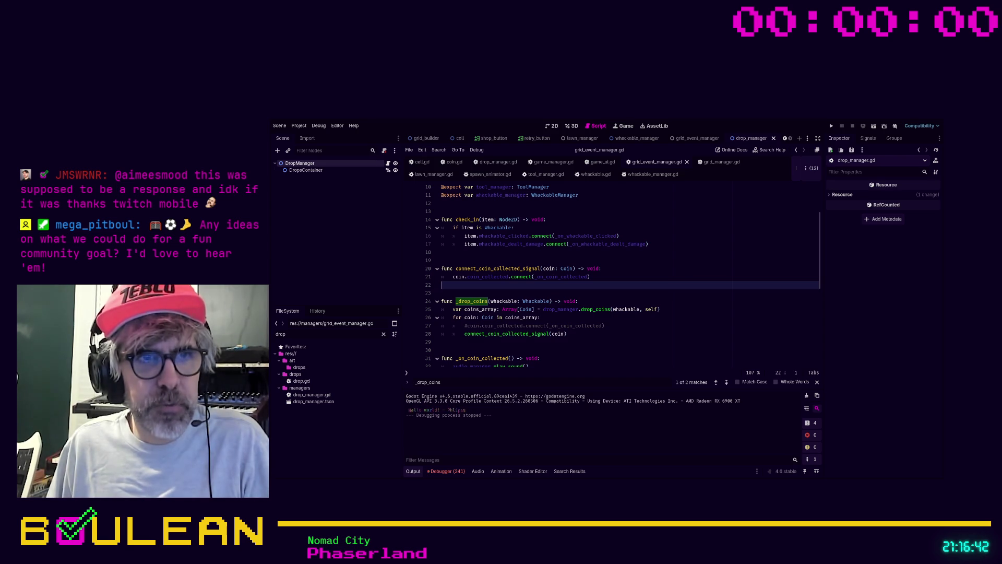
Add a blank line after the loop and run the game with F5
click(626, 334)
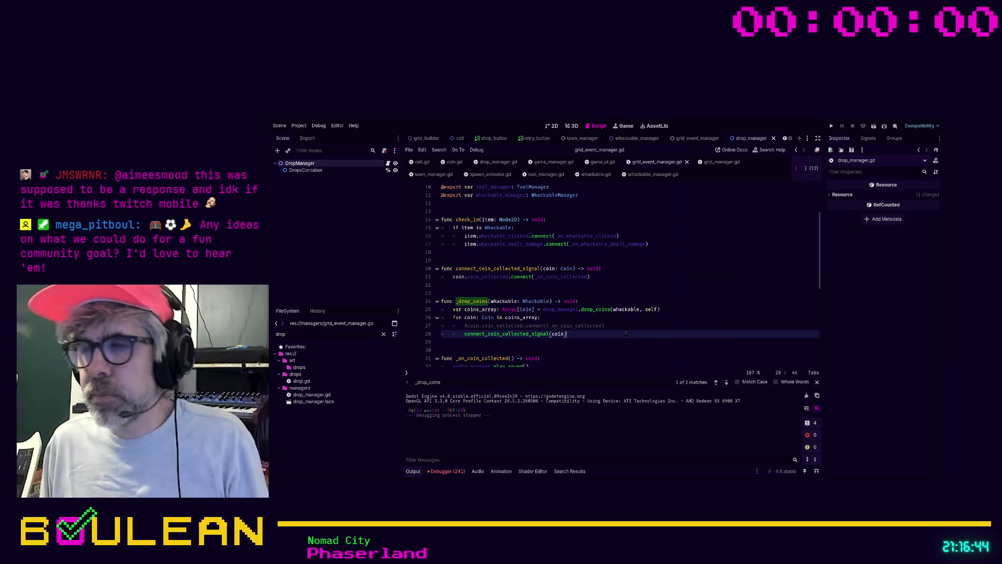
key(Down)
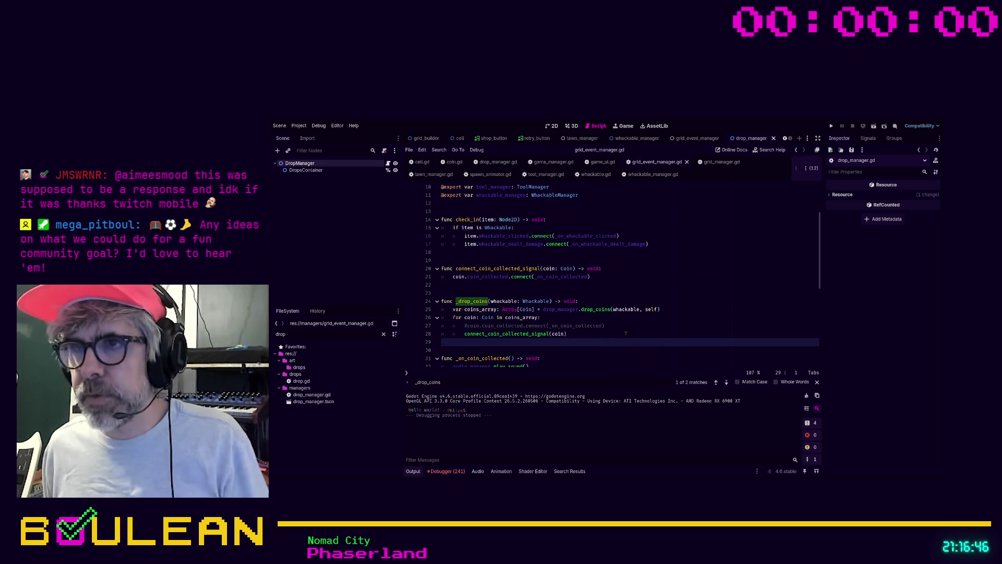
key(F5)
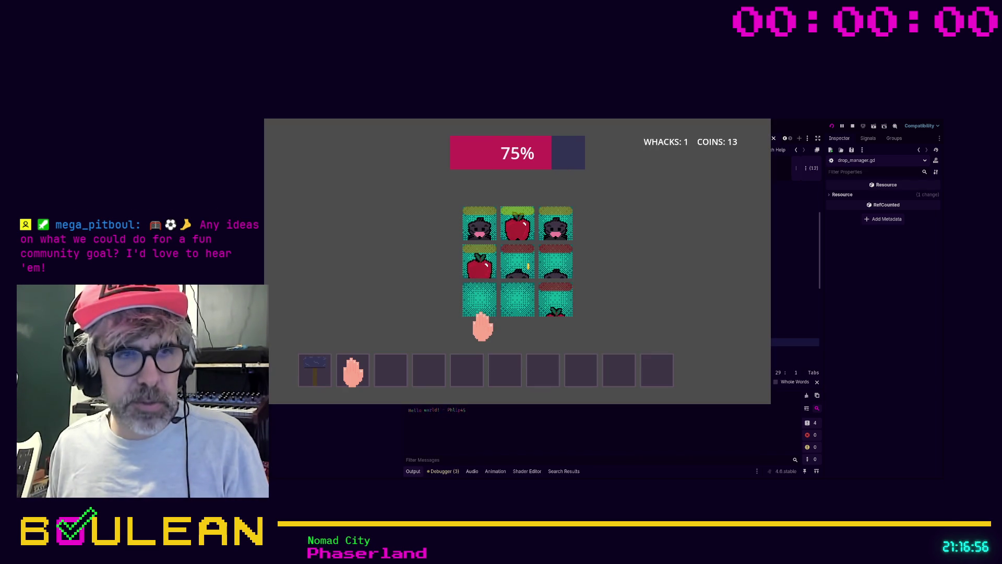
Whack the centre mole, restart after the lawn is ruined, and whack moles across the grid for coins
click(517, 268)
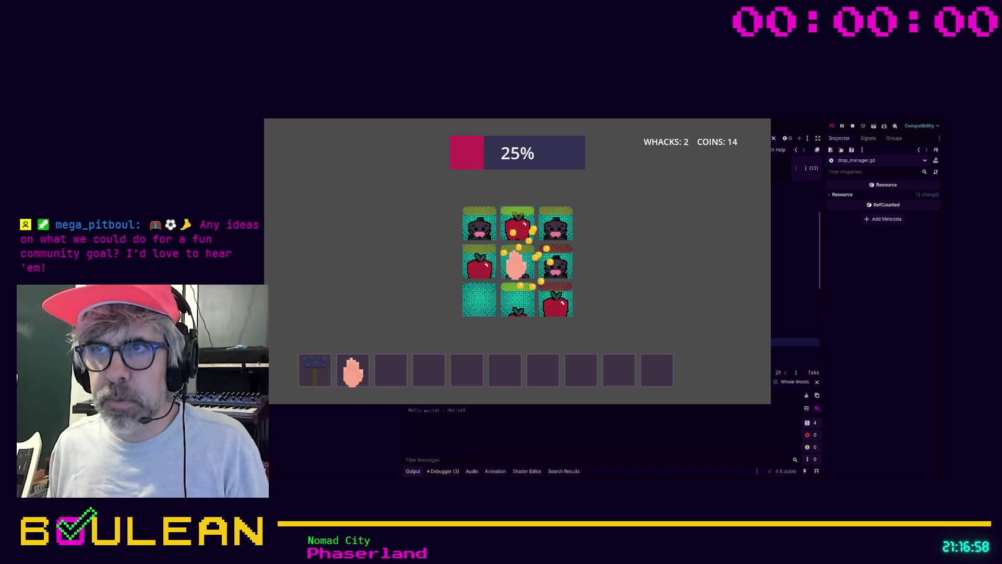
click(492, 291)
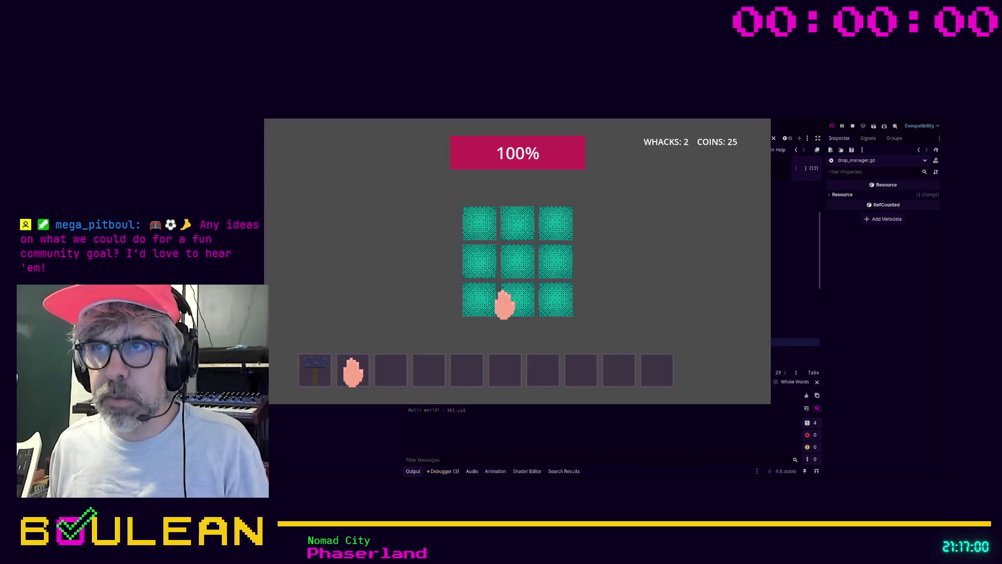
click(522, 296)
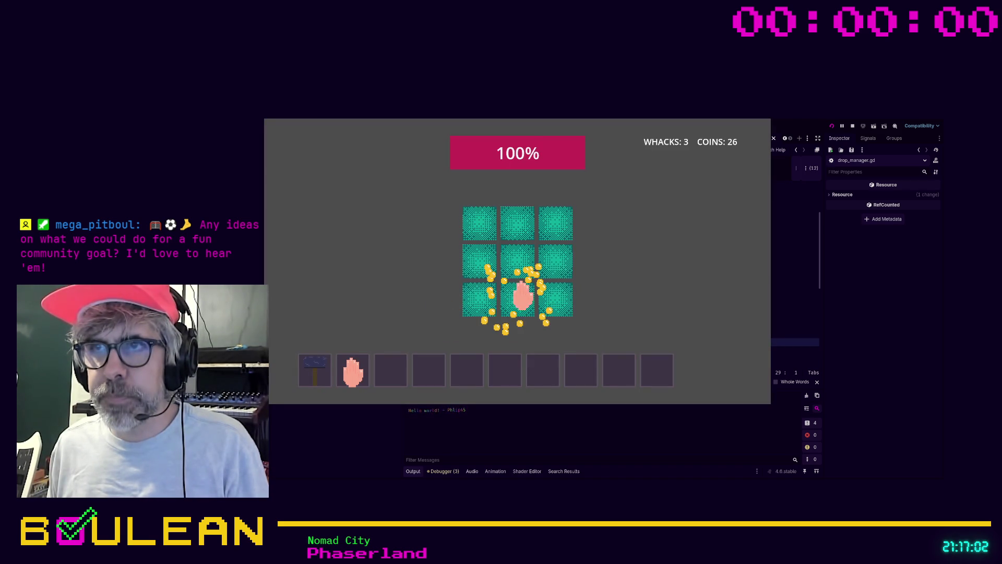
click(472, 307)
click(509, 232)
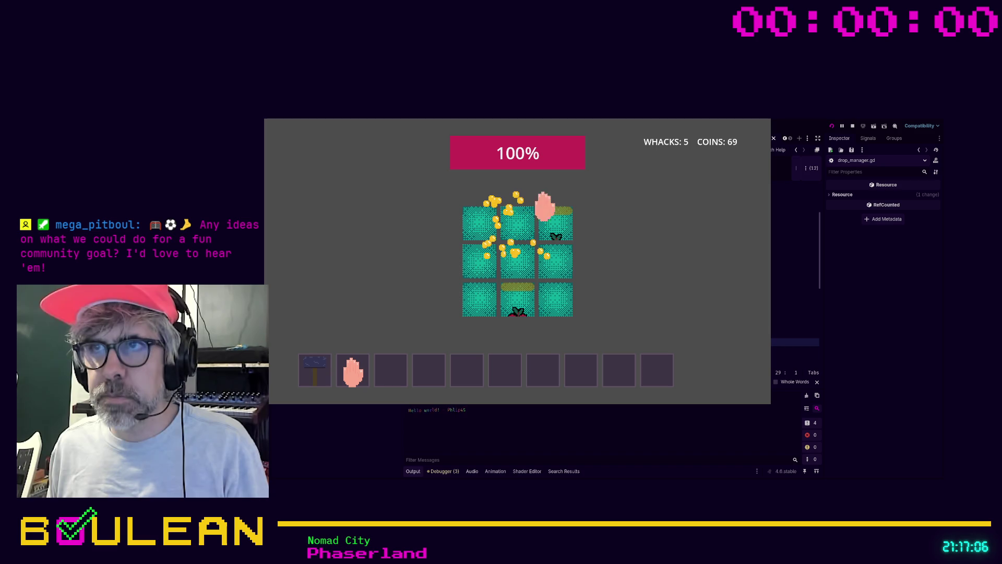
click(552, 223)
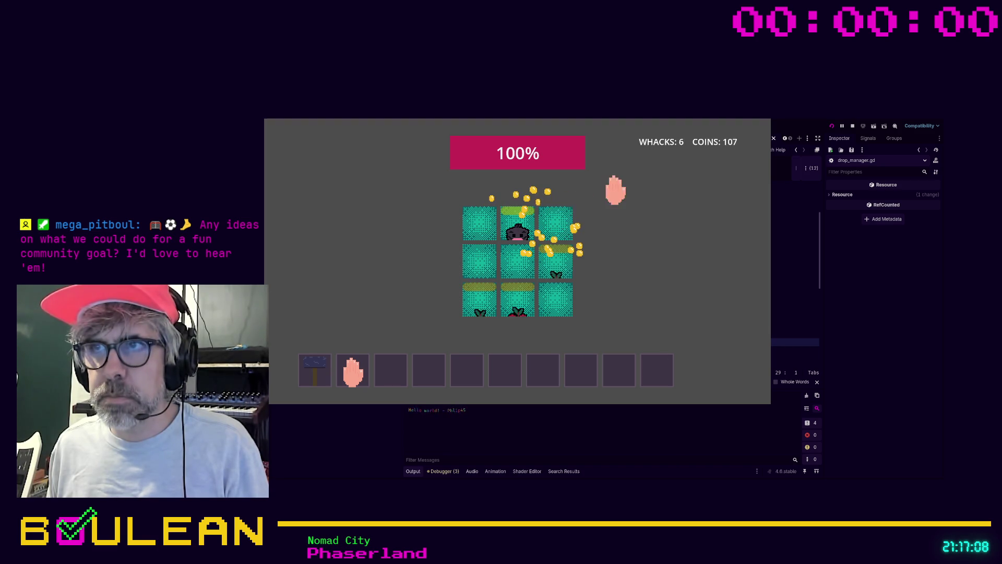
click(487, 246)
click(578, 241)
click(512, 226)
click(537, 288)
click(479, 298)
Start a new round and whack moles in the middle-right, bottom-left and top-middle cells
click(490, 287)
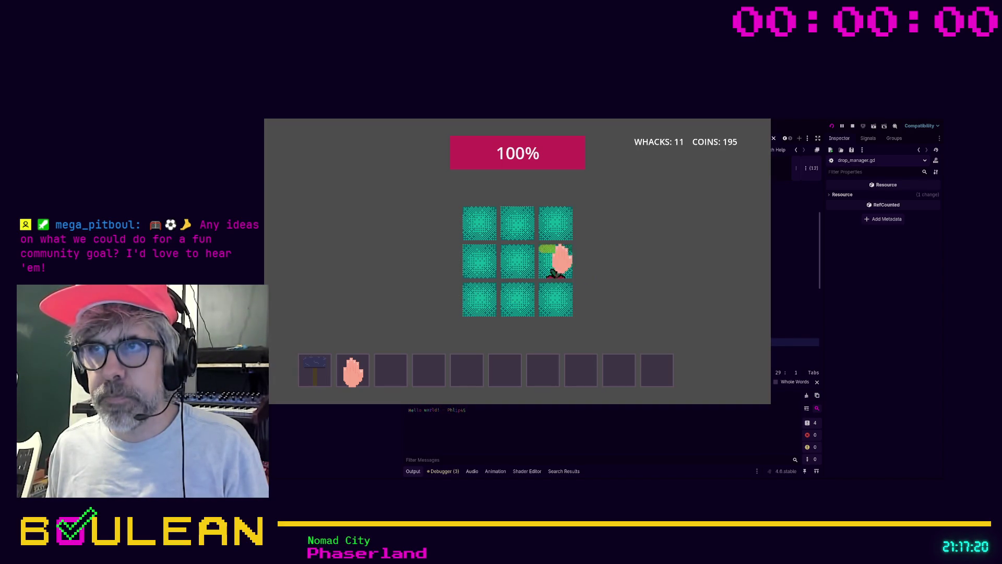
click(554, 256)
click(475, 314)
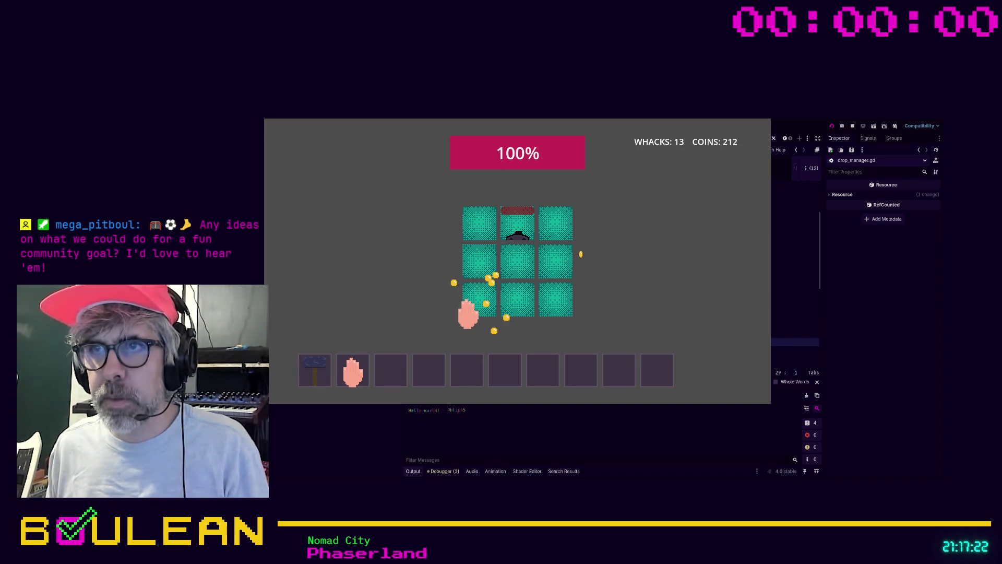
click(552, 263)
click(510, 225)
click(548, 264)
click(562, 311)
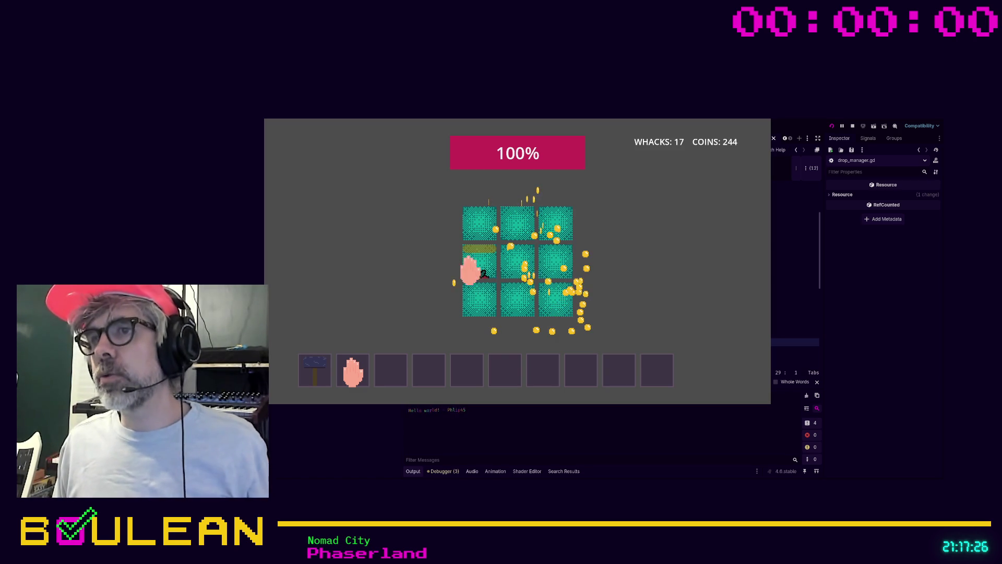
click(475, 264)
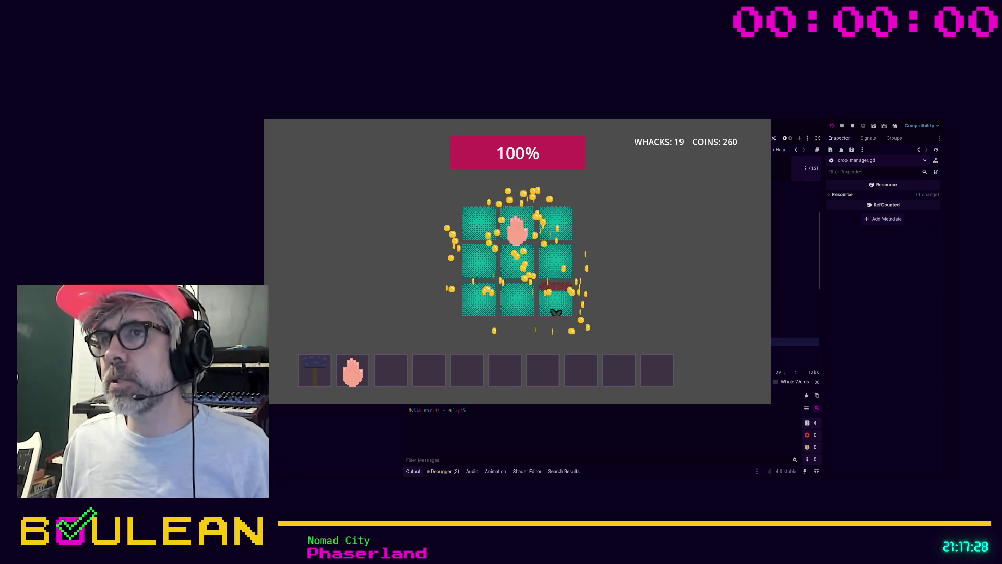
click(557, 276)
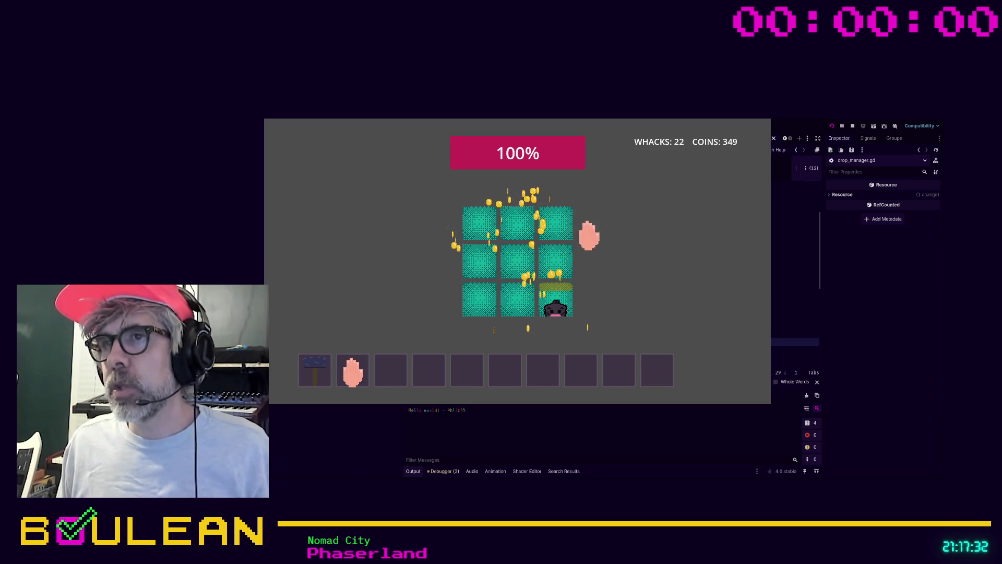
click(487, 297)
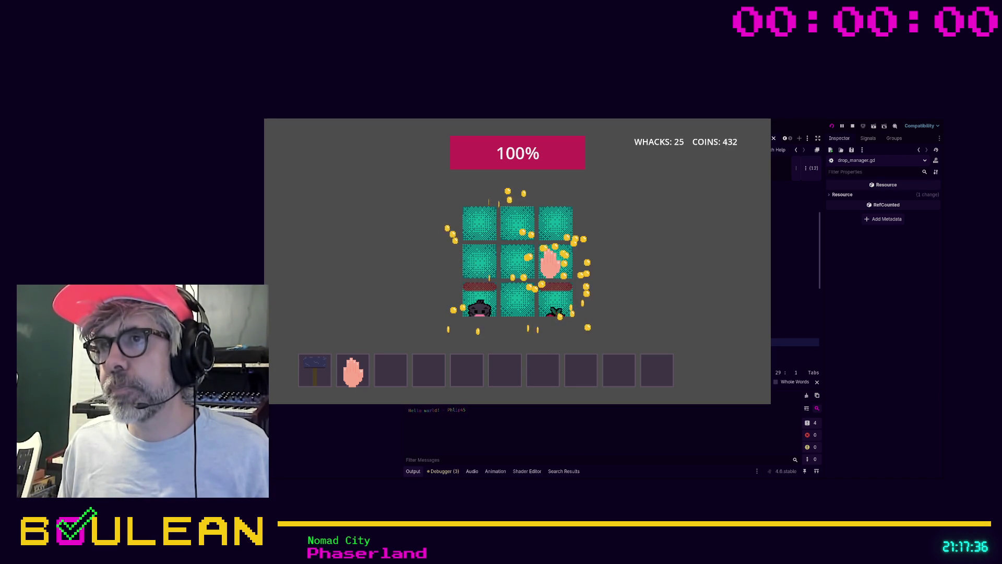
click(479, 308)
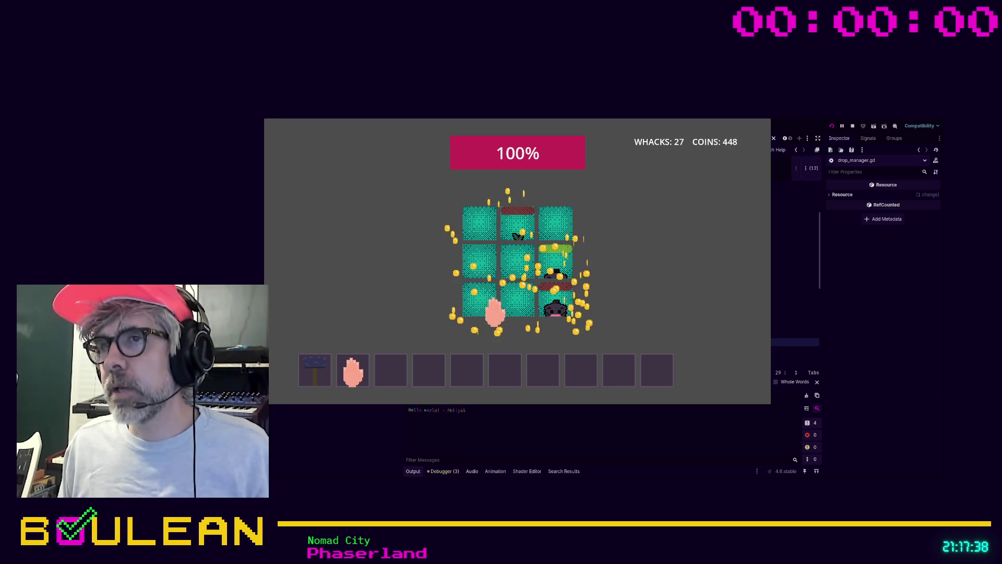
click(551, 274)
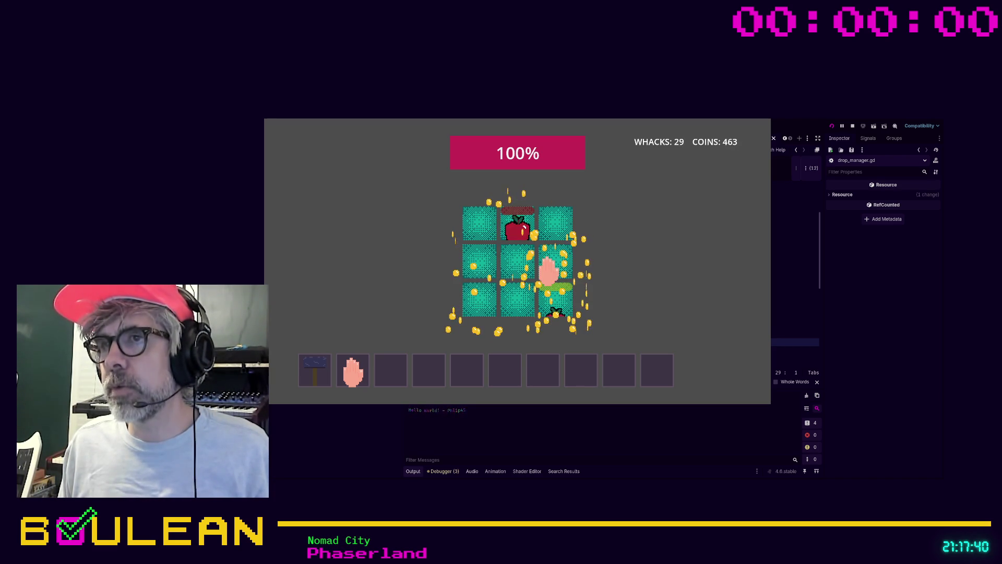
click(518, 229)
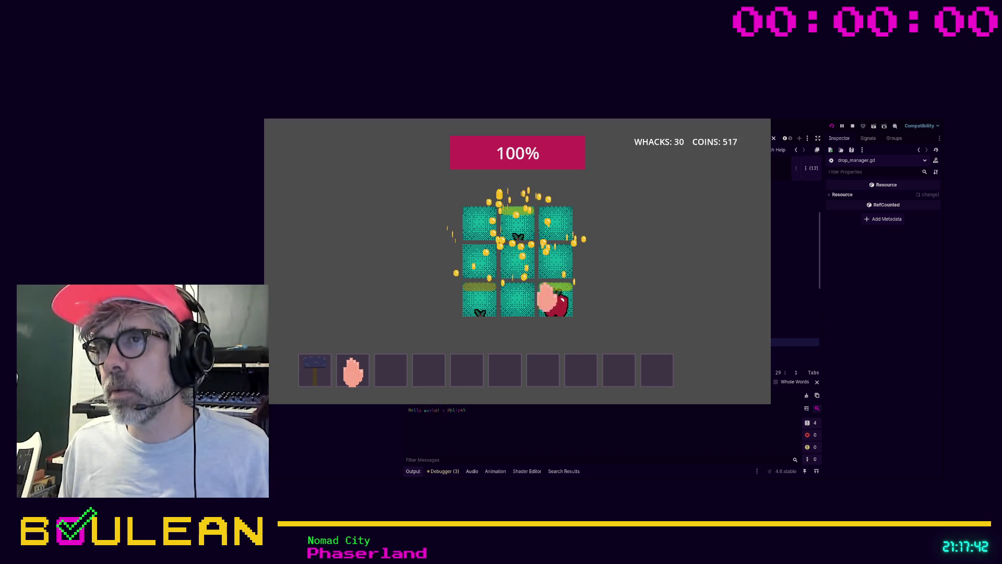
Keep whacking moles until health runs out, ending at WHACKS 61 and COINS 1196
click(506, 231)
click(478, 276)
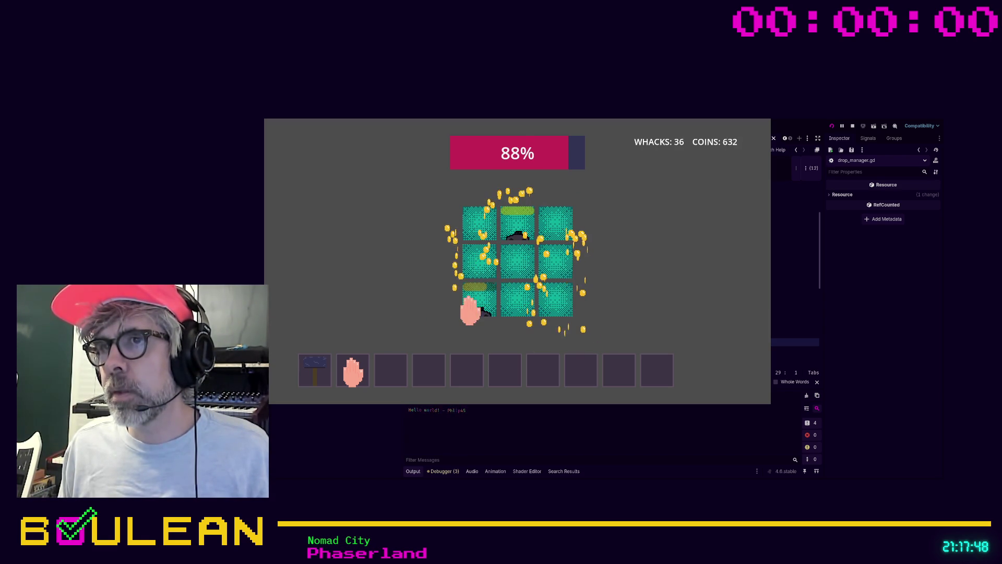
click(513, 225)
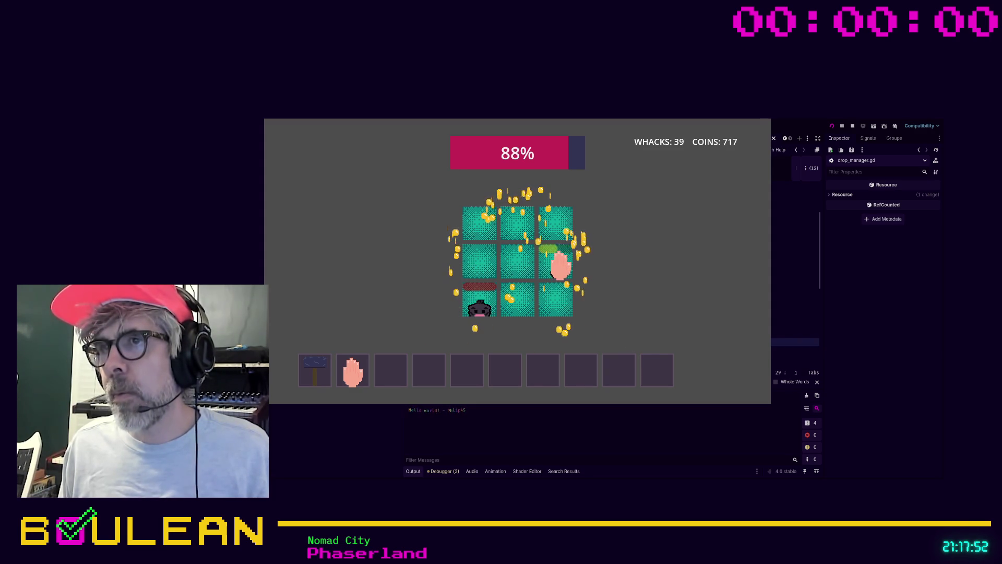
click(475, 310)
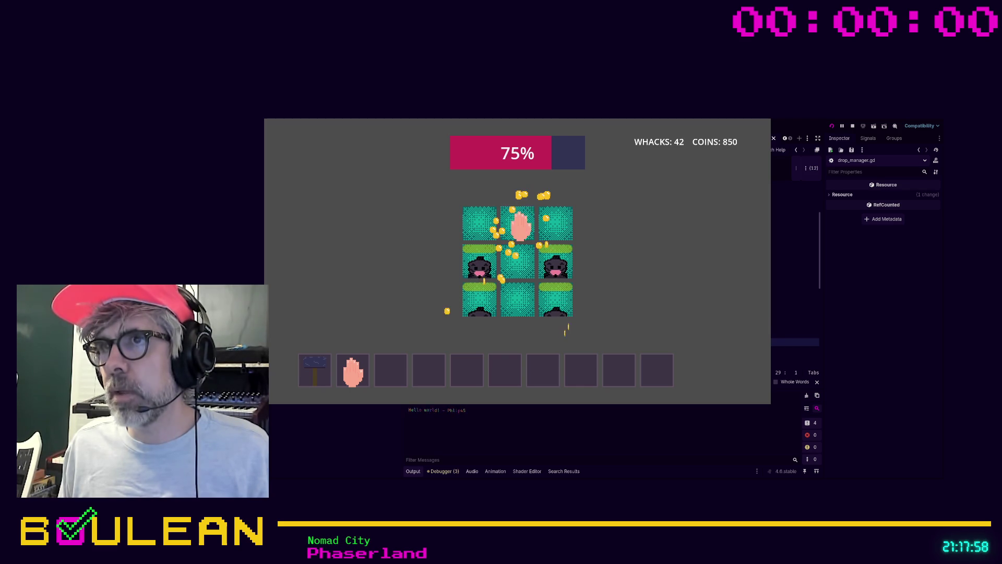
click(558, 297)
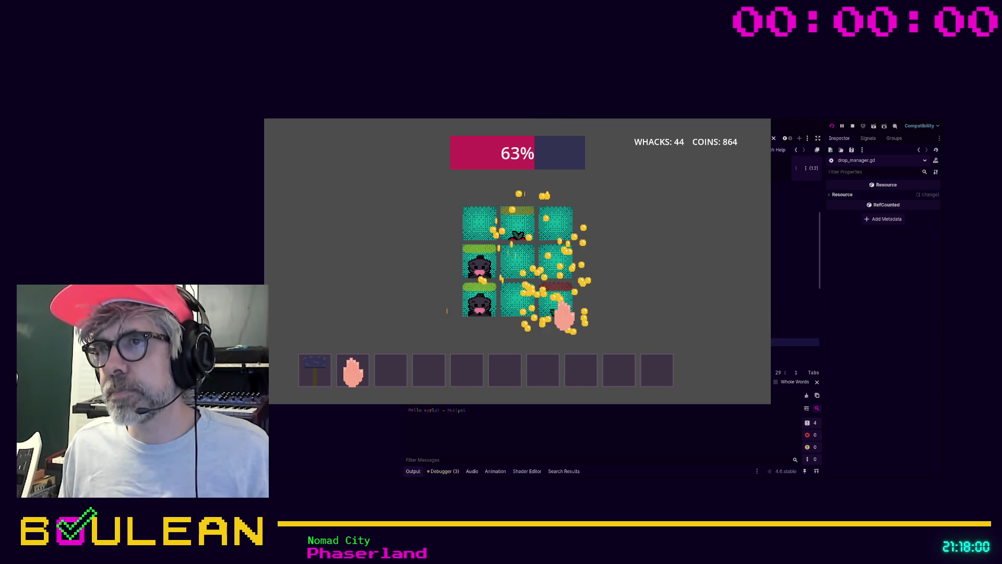
click(472, 299)
click(488, 256)
click(521, 233)
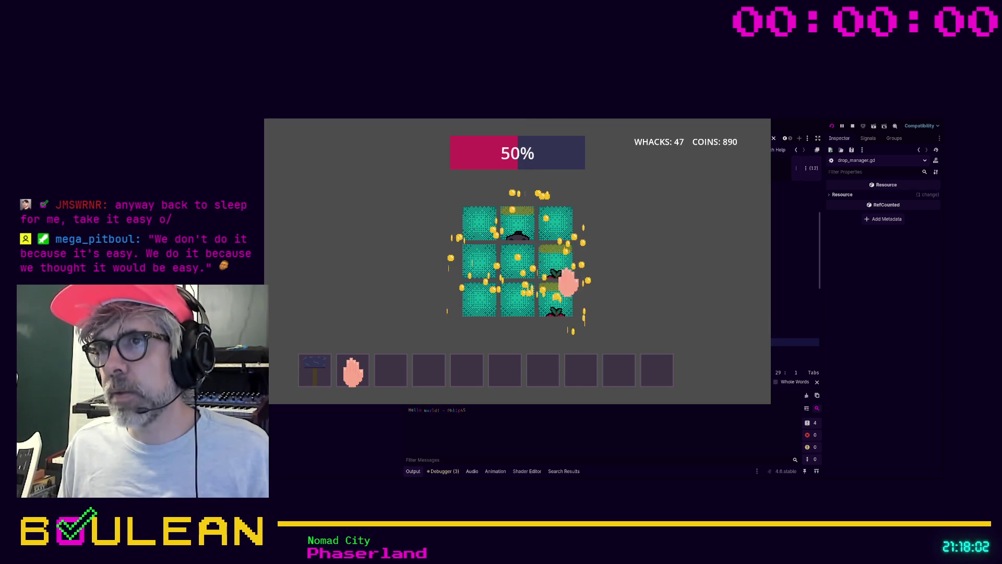
click(490, 269)
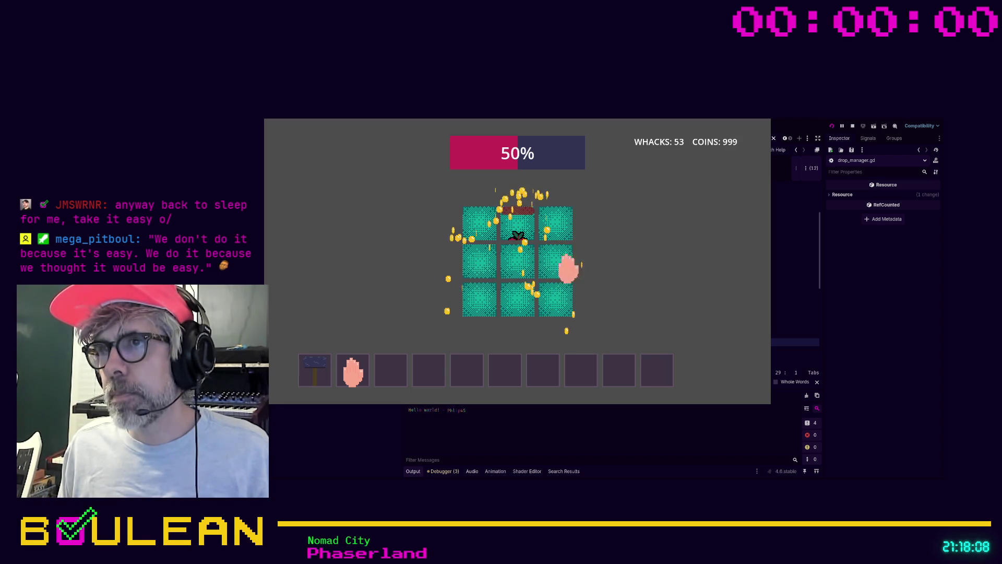
click(522, 221)
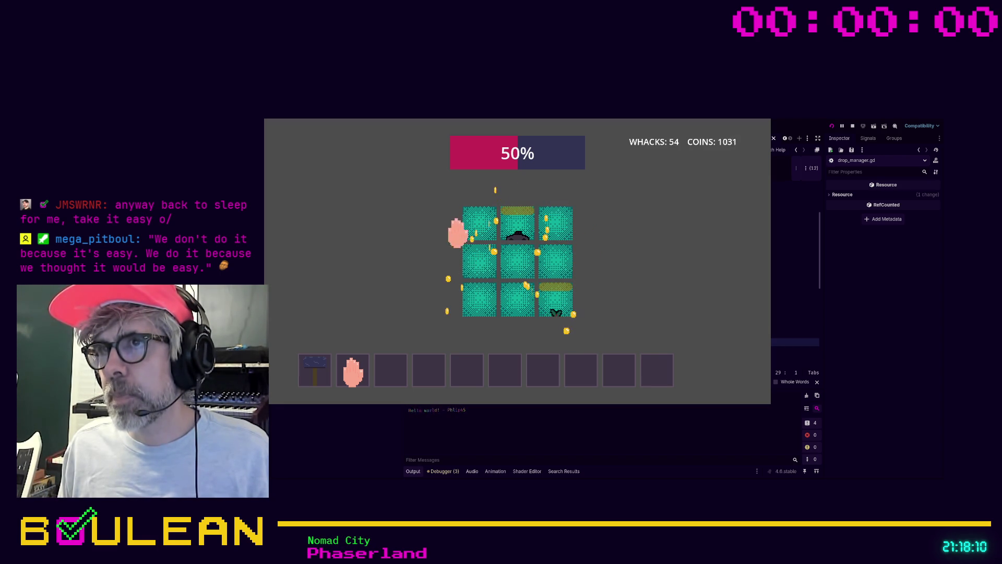
click(475, 263)
click(470, 305)
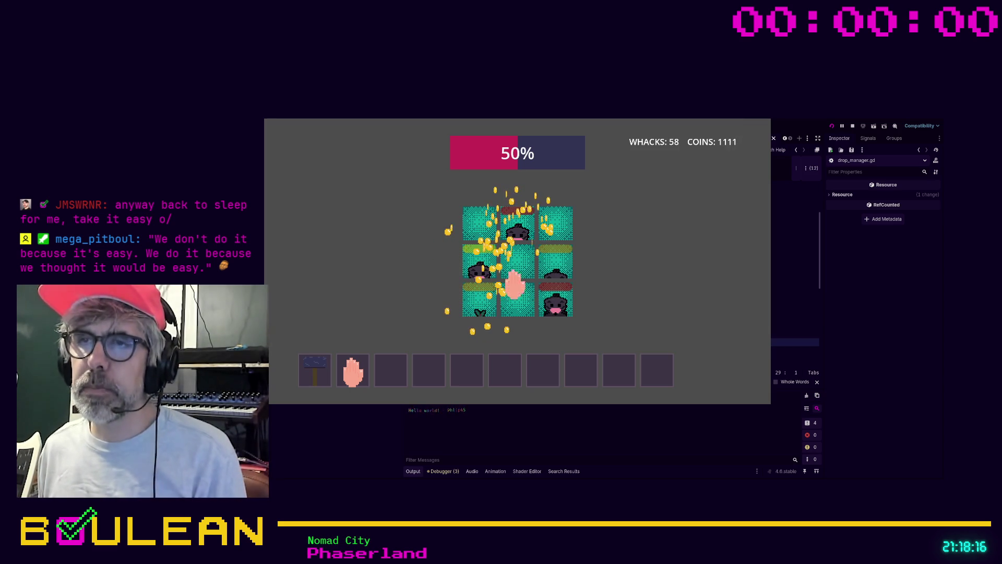
click(517, 225)
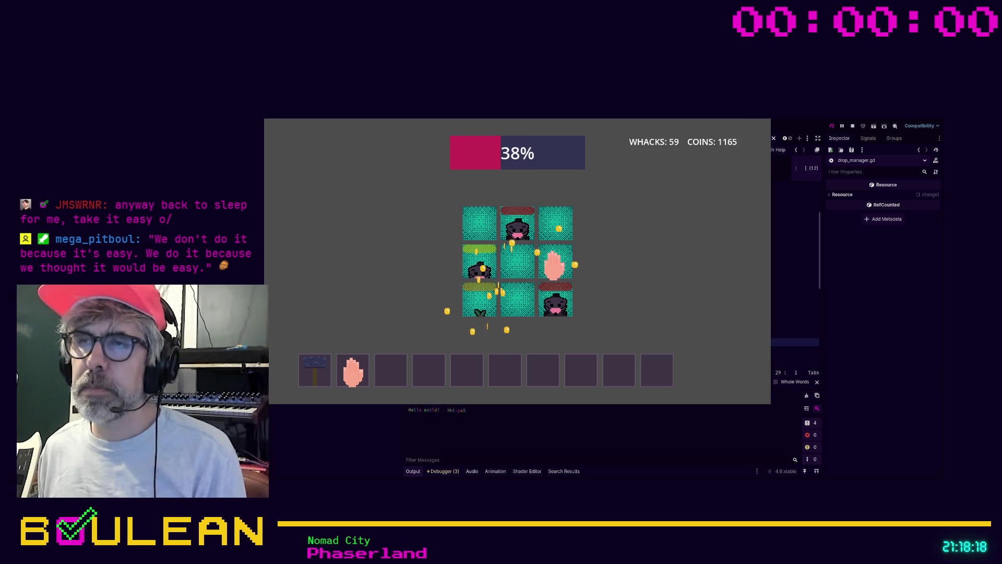
click(517, 222)
click(534, 261)
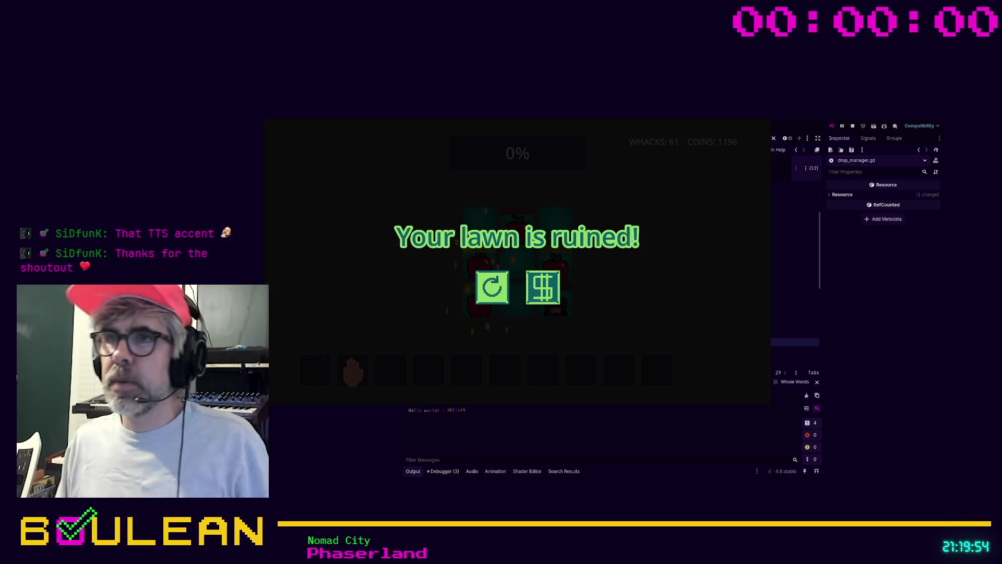
Play another round to raise COINS to 1231, restart, then stop the game with F8
click(492, 287)
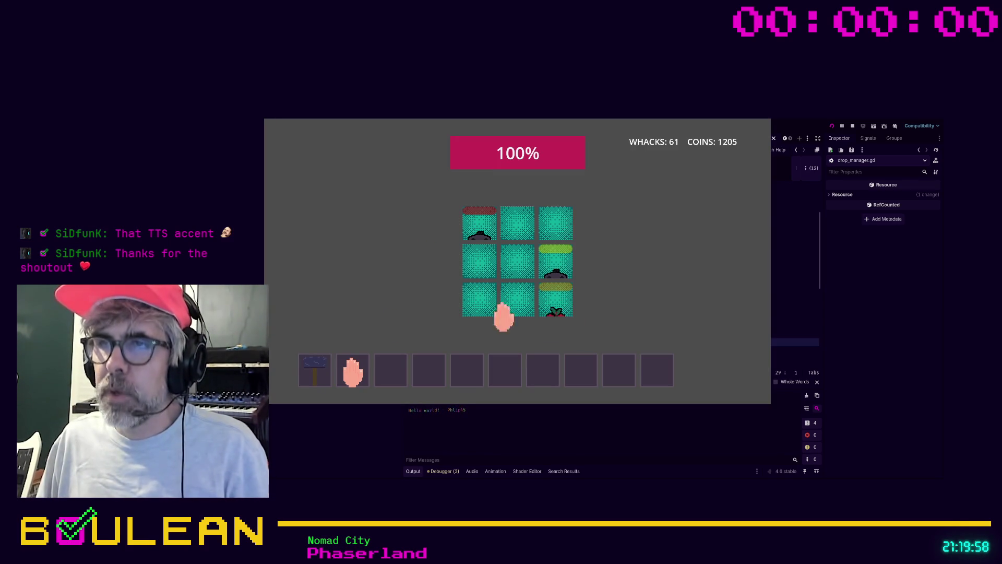
click(560, 294)
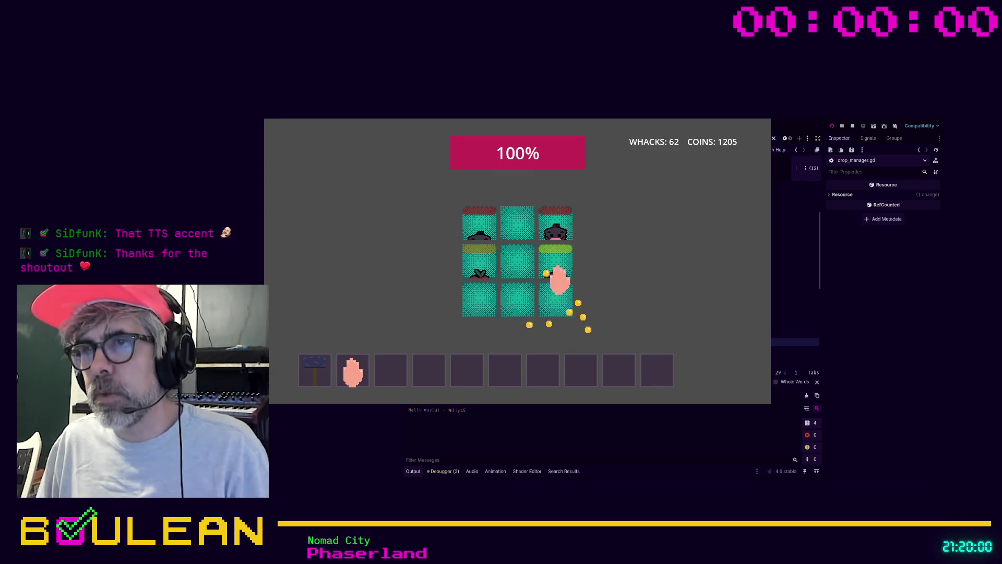
click(551, 302)
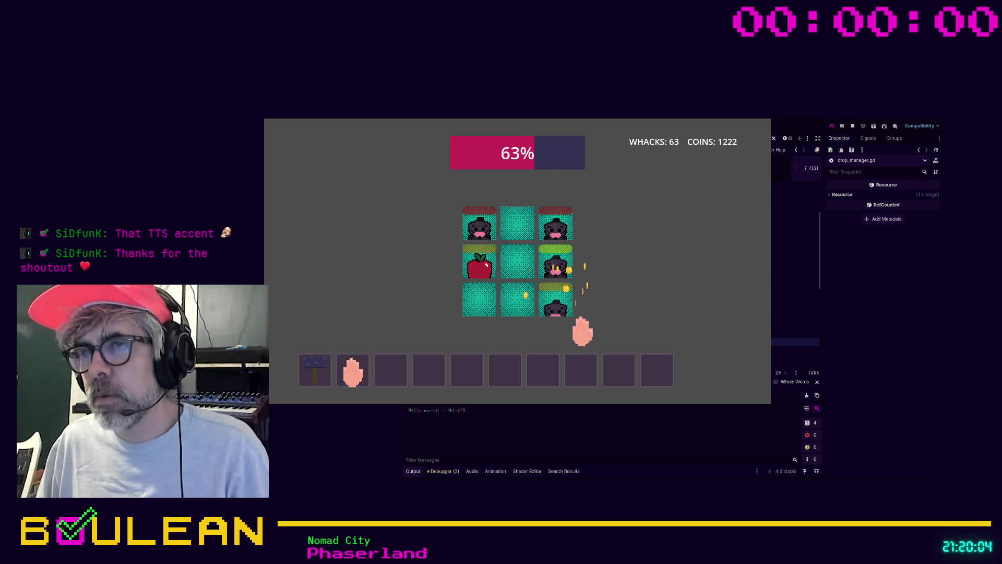
click(472, 262)
click(478, 222)
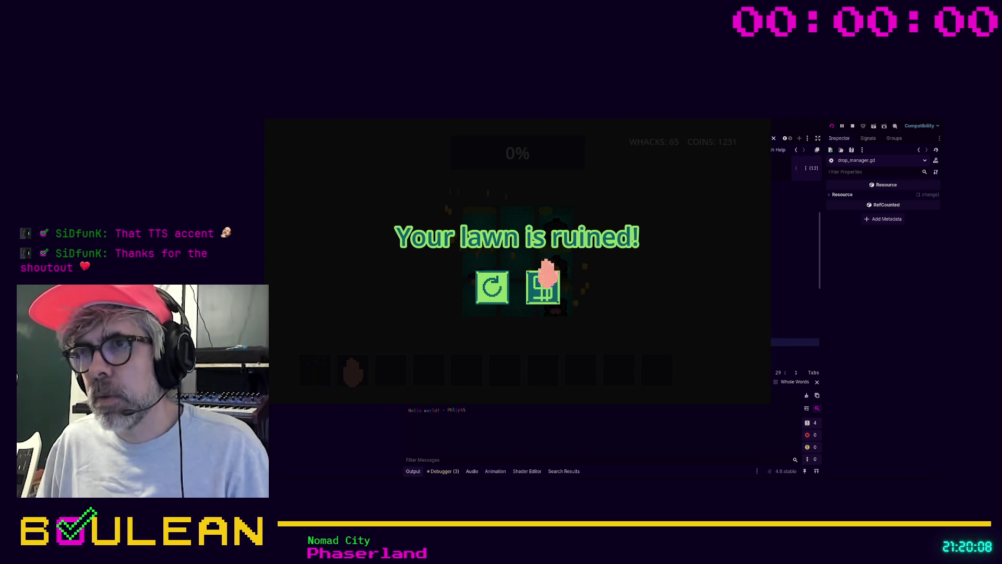
click(490, 289)
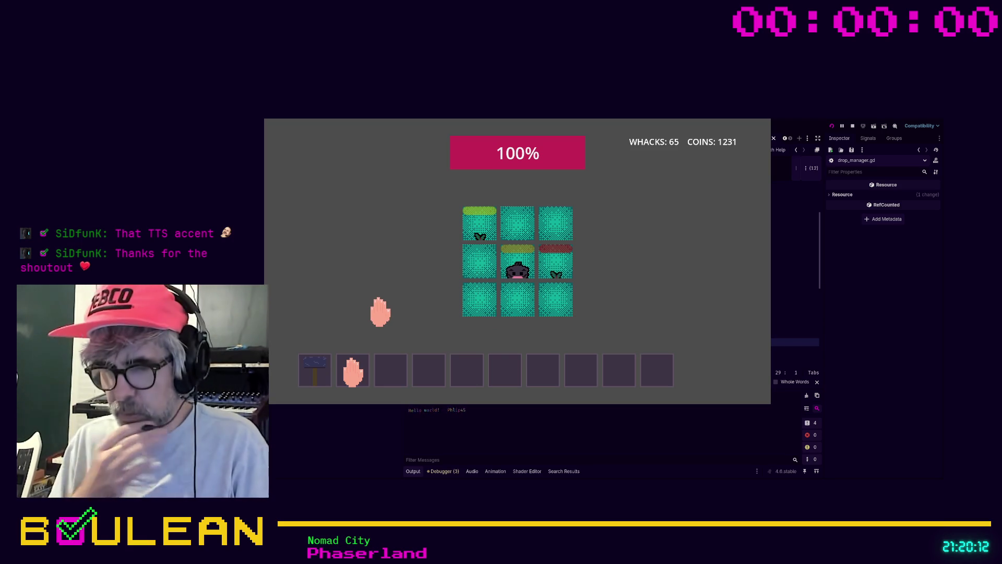
key(F8)
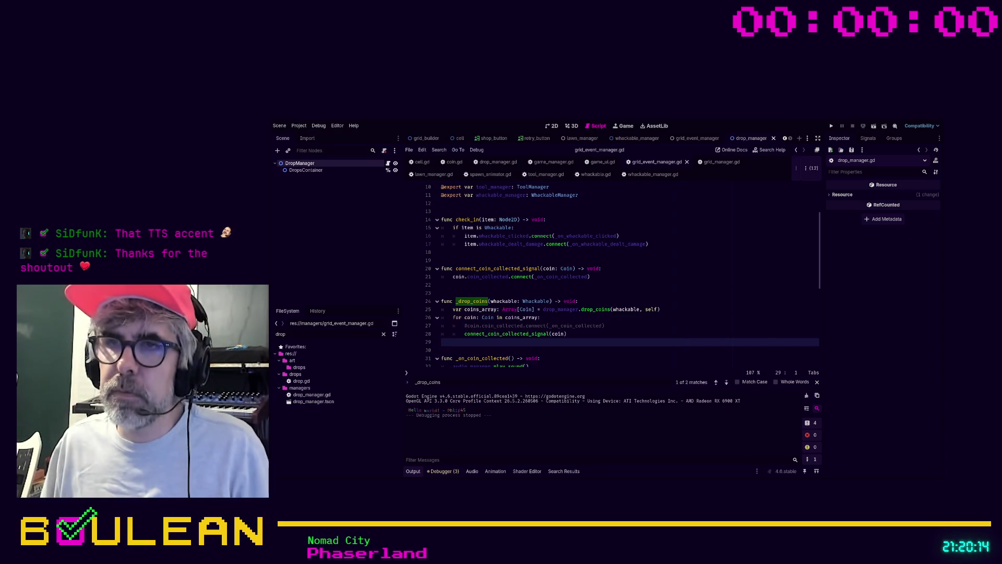
Filter FileSystem for 'coin', open coin.gd and coin.tscn, and view the coin scene in 2D
double_click(288, 337)
text(coin)
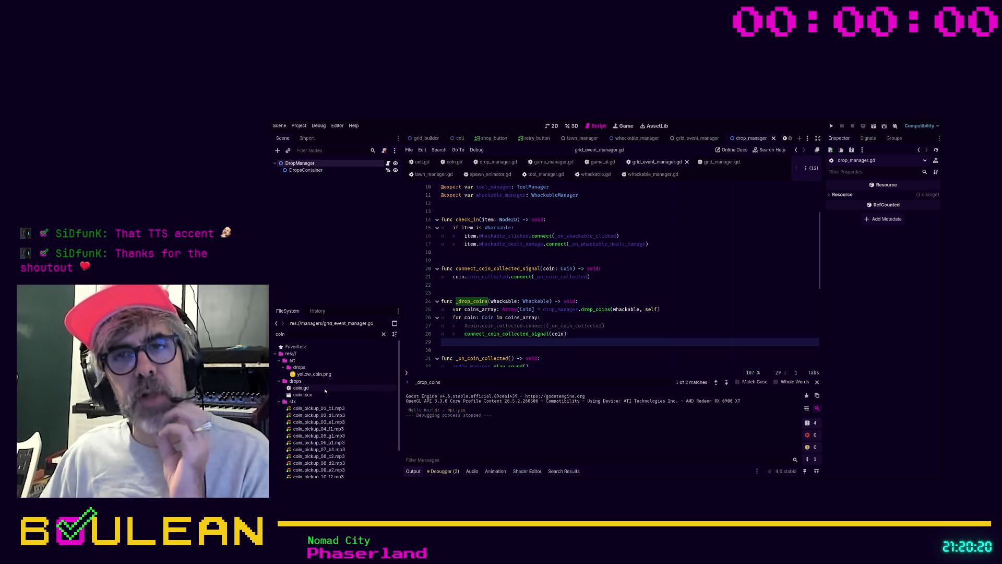
double_click(301, 389)
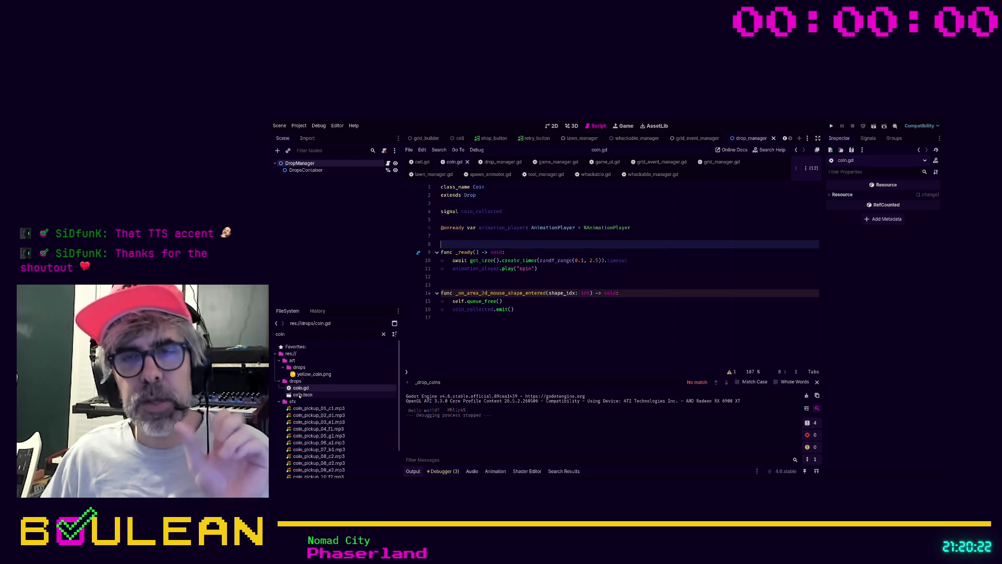
double_click(301, 395)
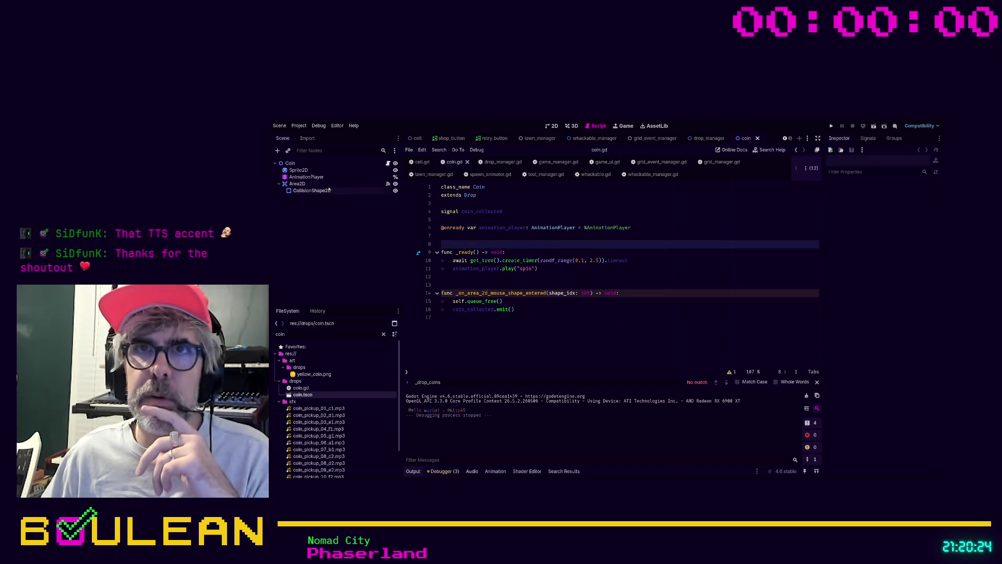
click(307, 177)
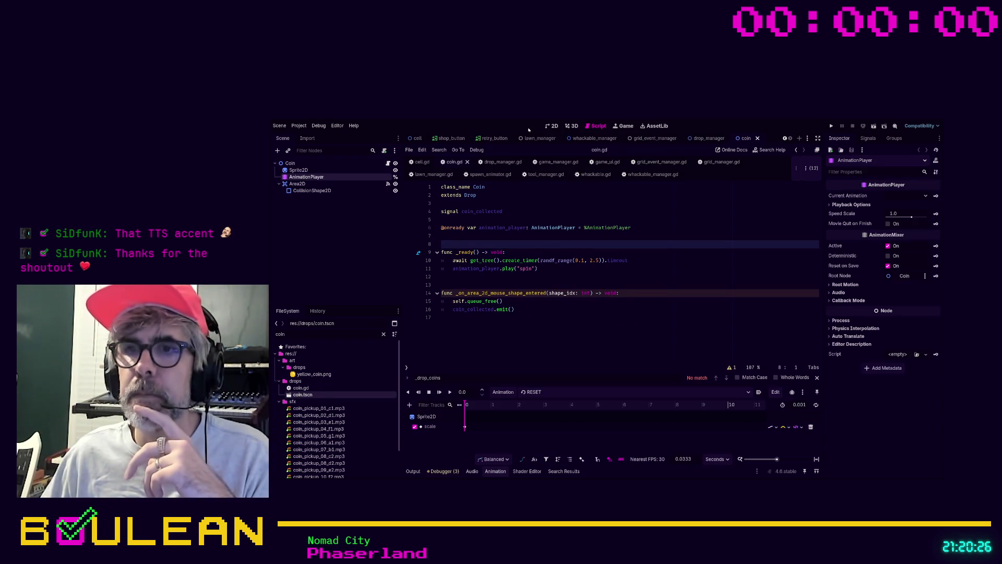
click(551, 126)
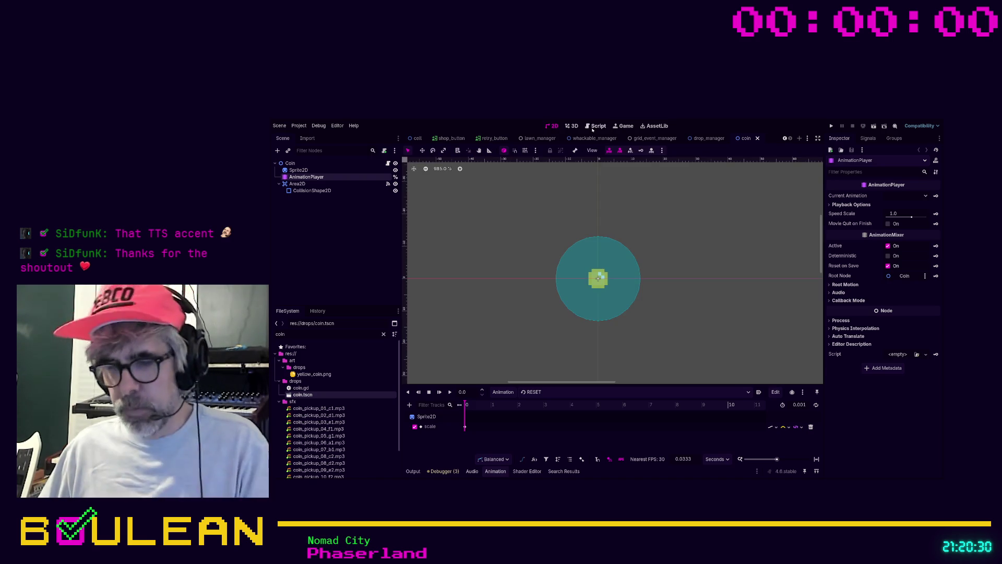
Test-run the game, stop it, and return to coin.gd with the Coin root node selected
click(831, 126)
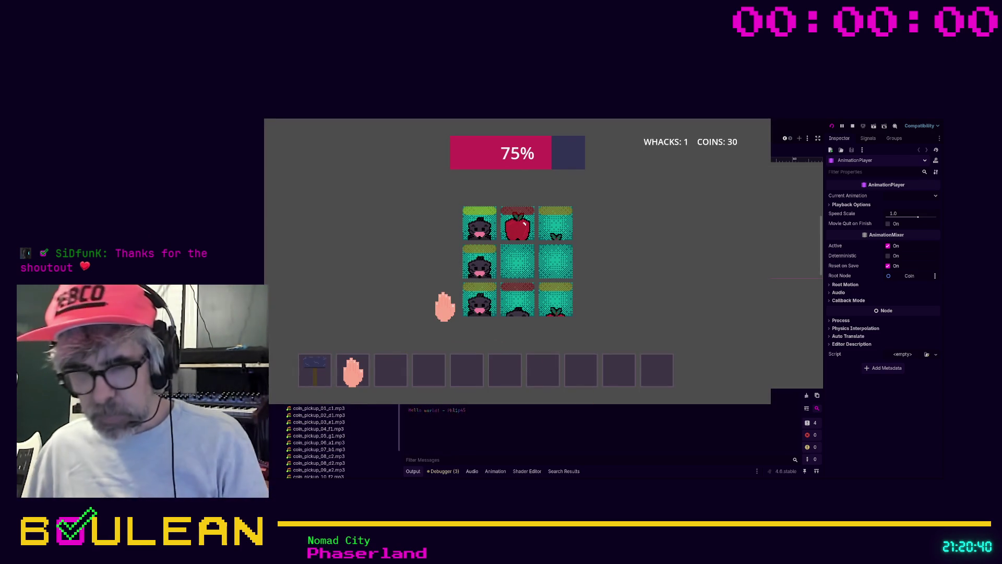
key(F8)
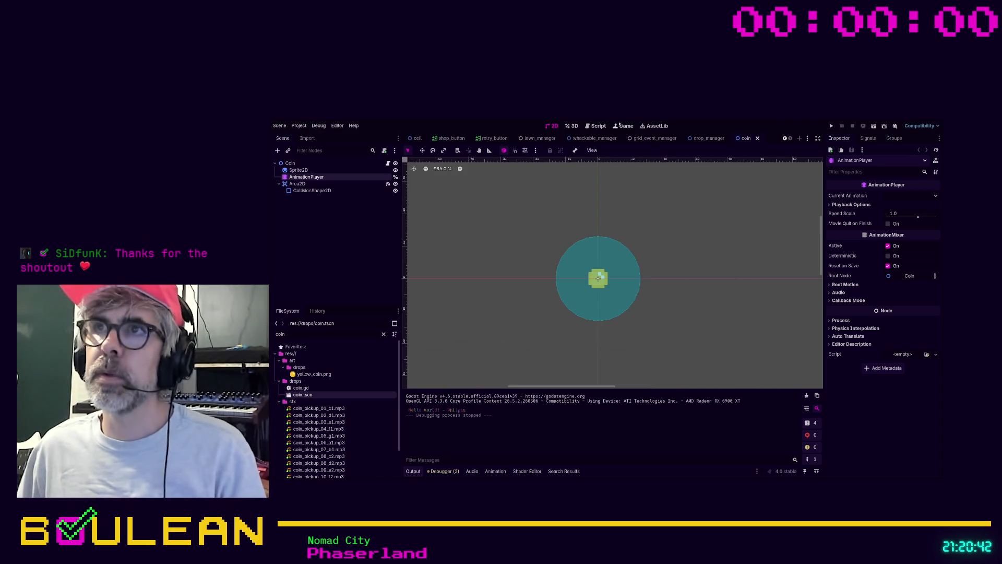
click(587, 127)
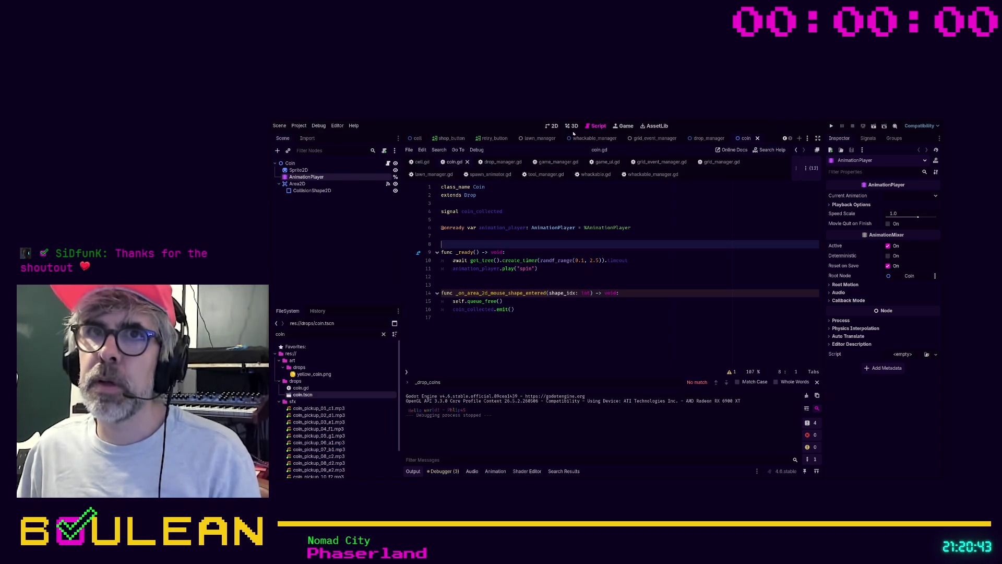
click(388, 164)
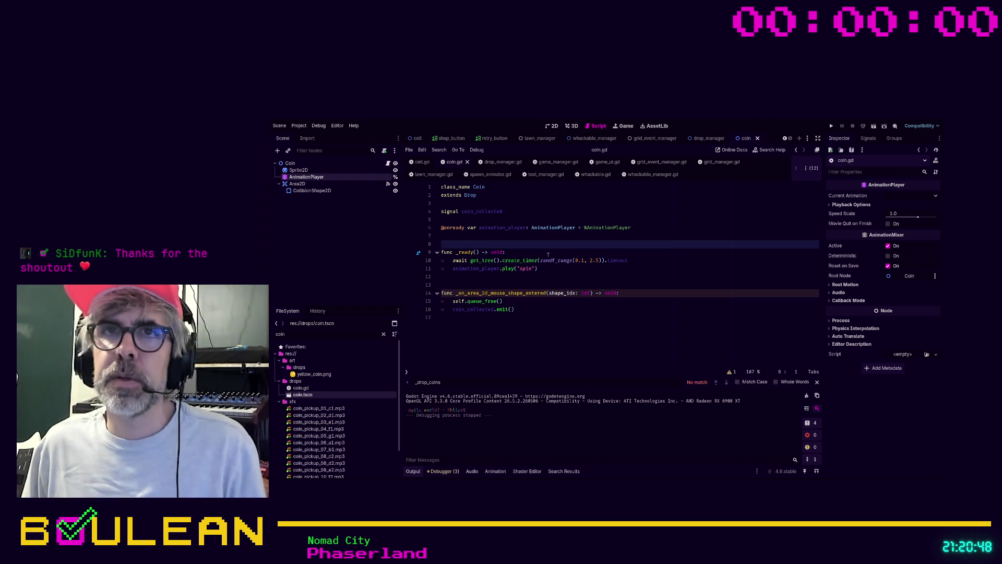
click(293, 164)
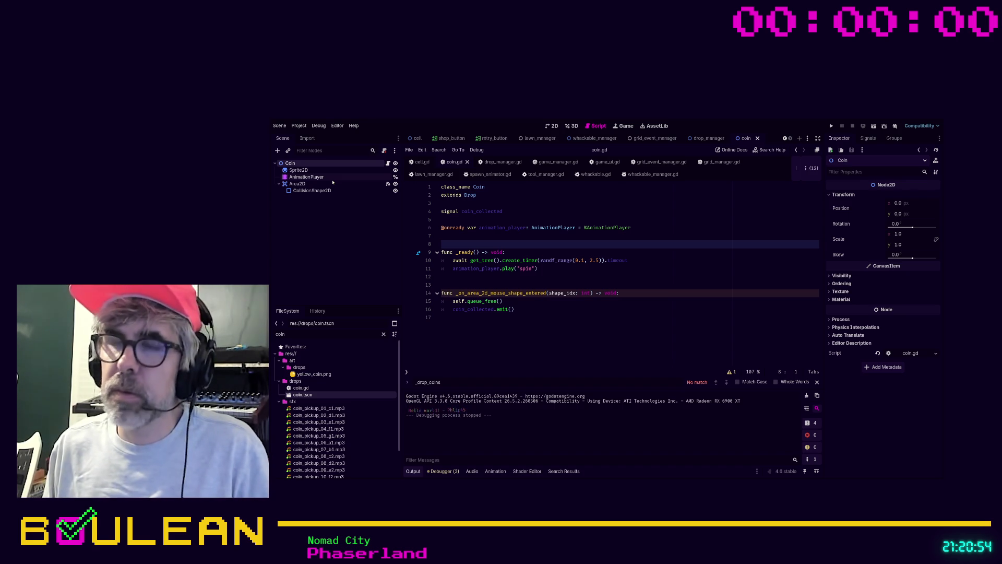
Add a Timer child node under Coin and select its Wait Time value
key(ctrl+a)
key(Return)
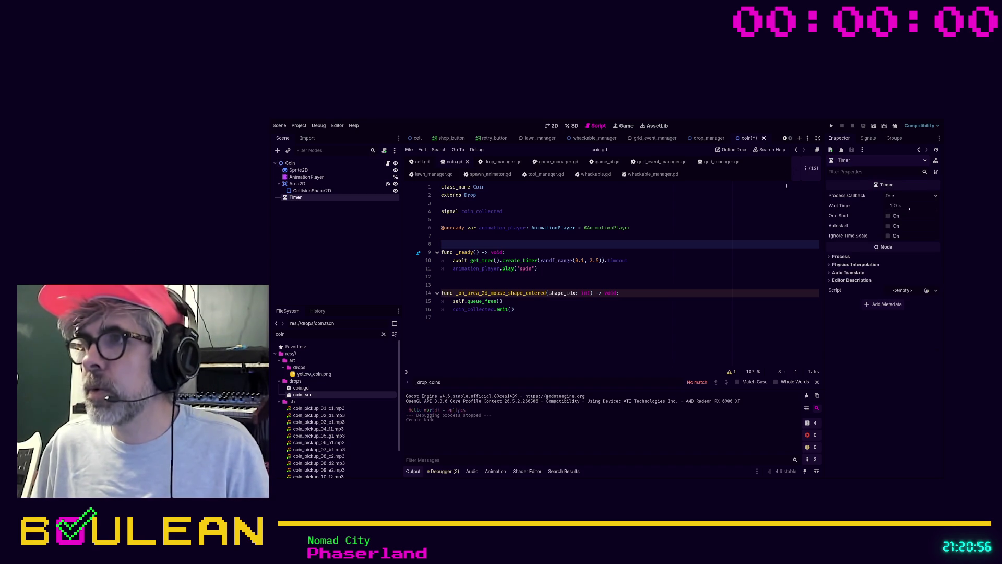
click(888, 208)
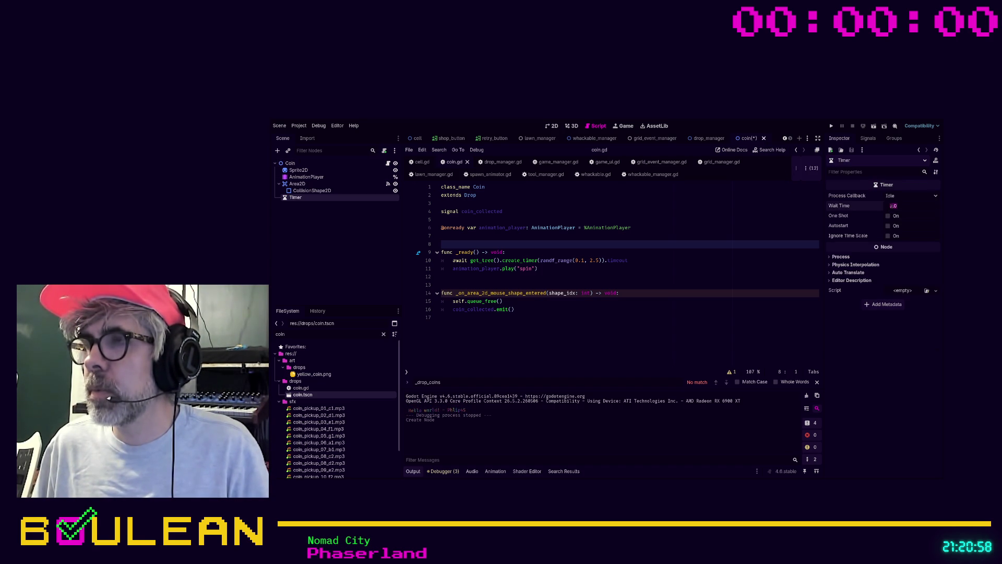
key(ctrl+a)
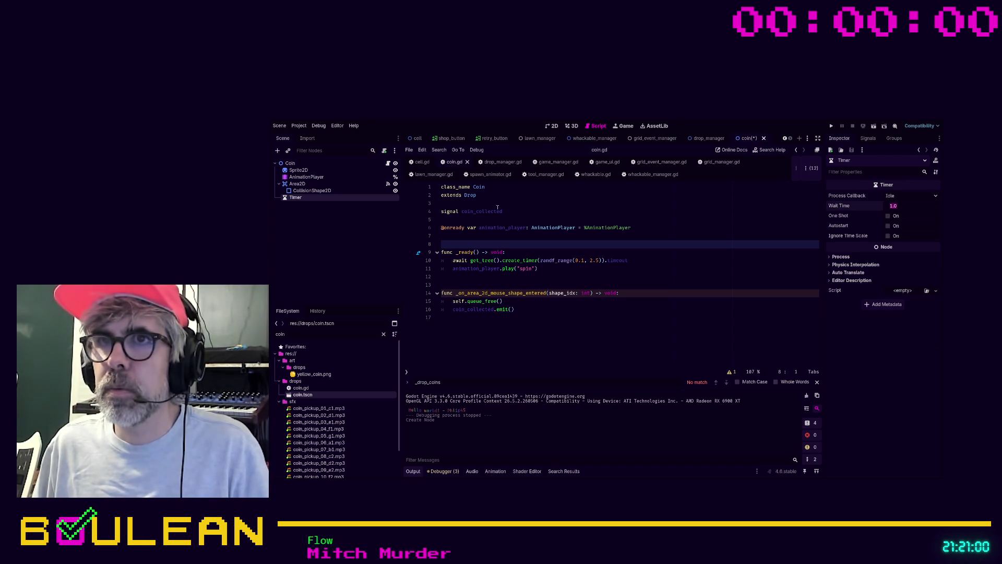
click(497, 217)
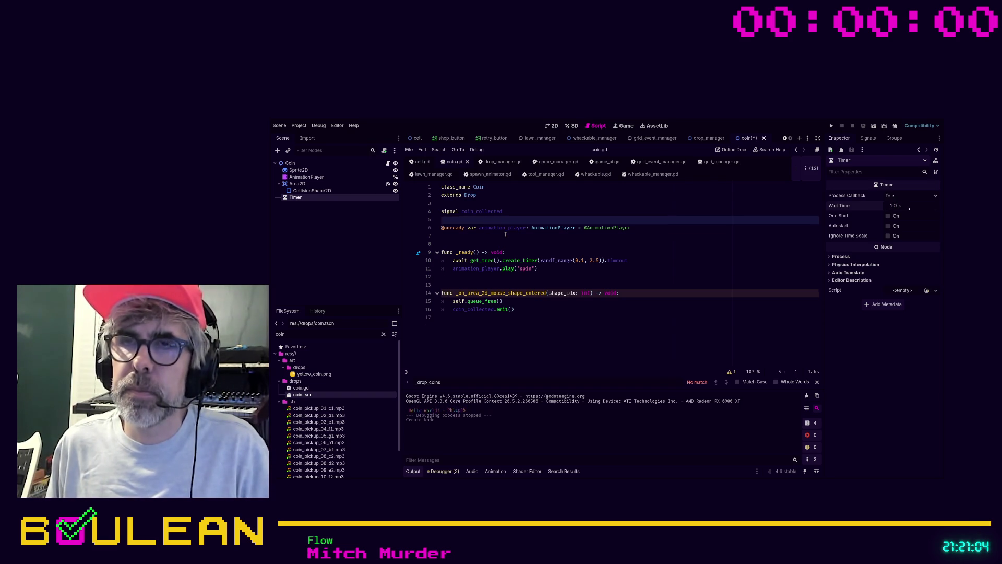
key(Return)
key(Return)
key(Up)
text(@export var)
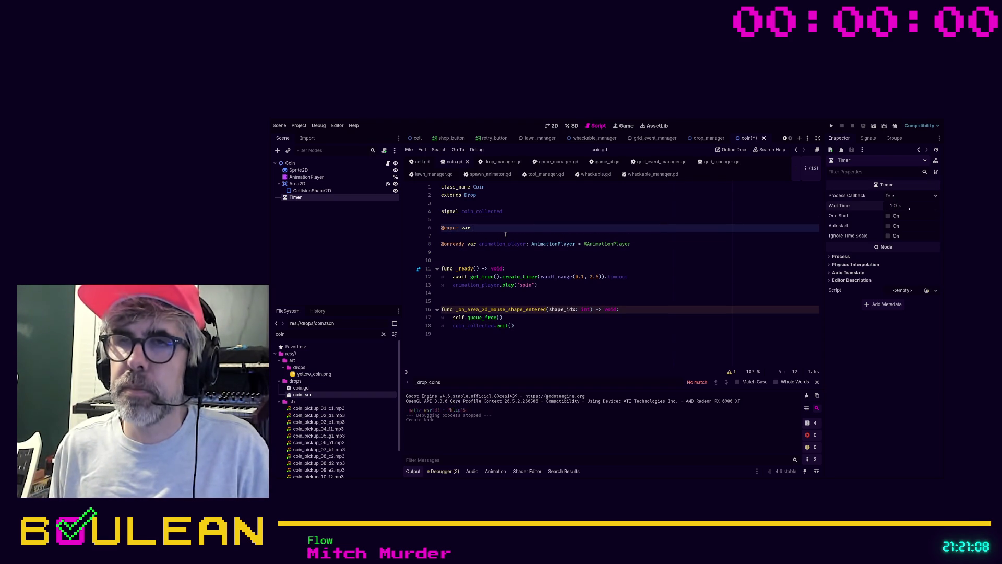
text(de)
text(n_)
text(: )
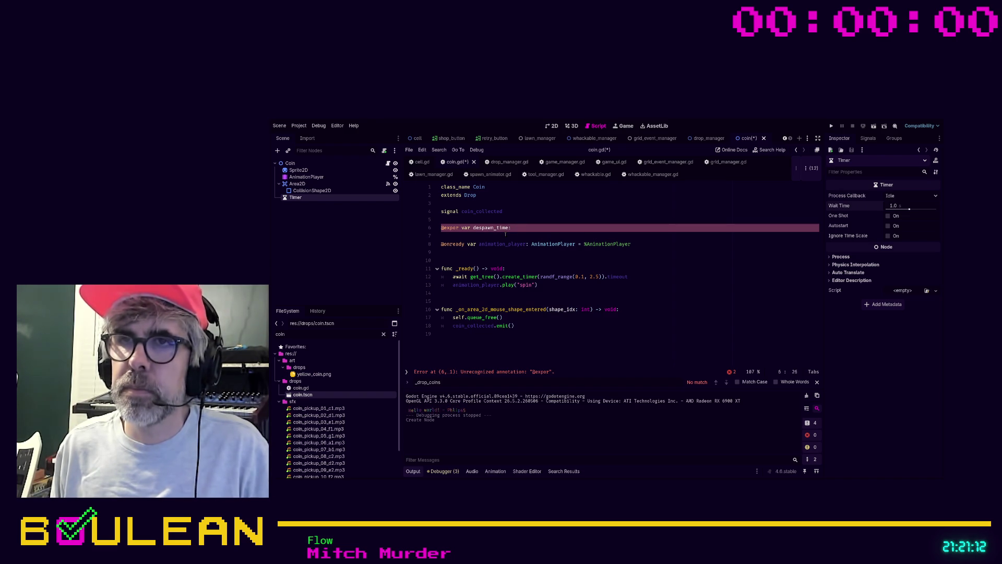
text(int)
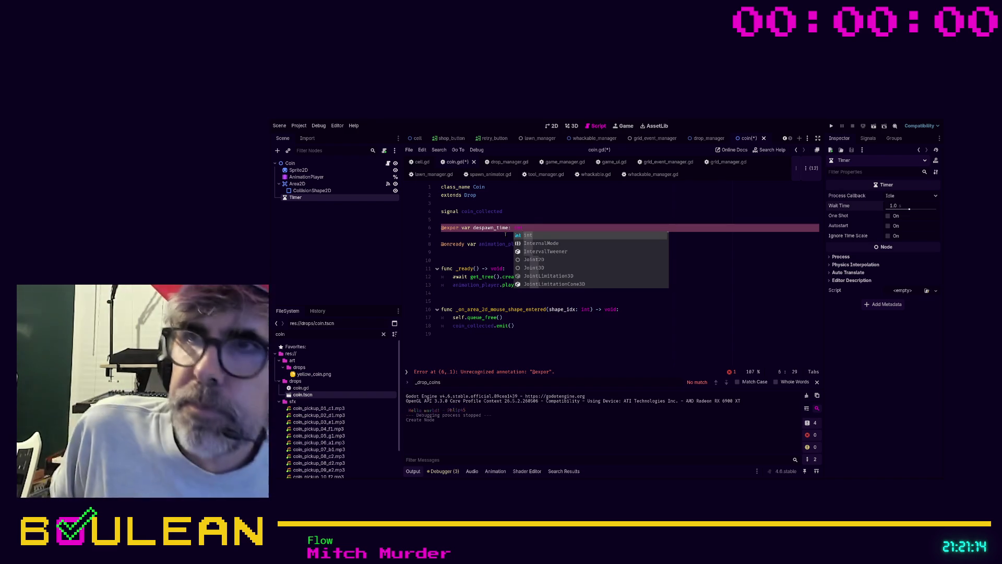
key(BackSpace)
key(BackSpace)
key(BackSpace)
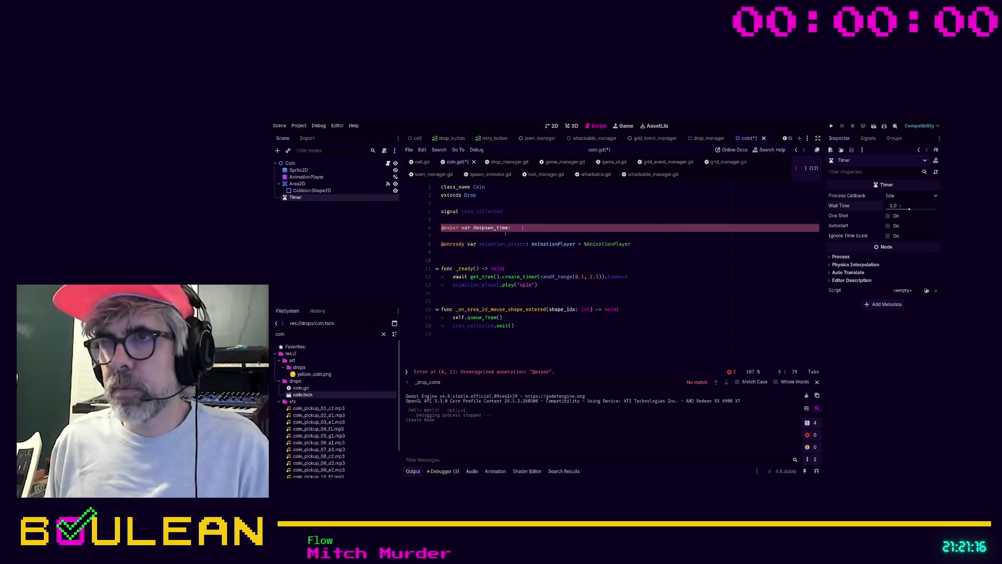
text(float)
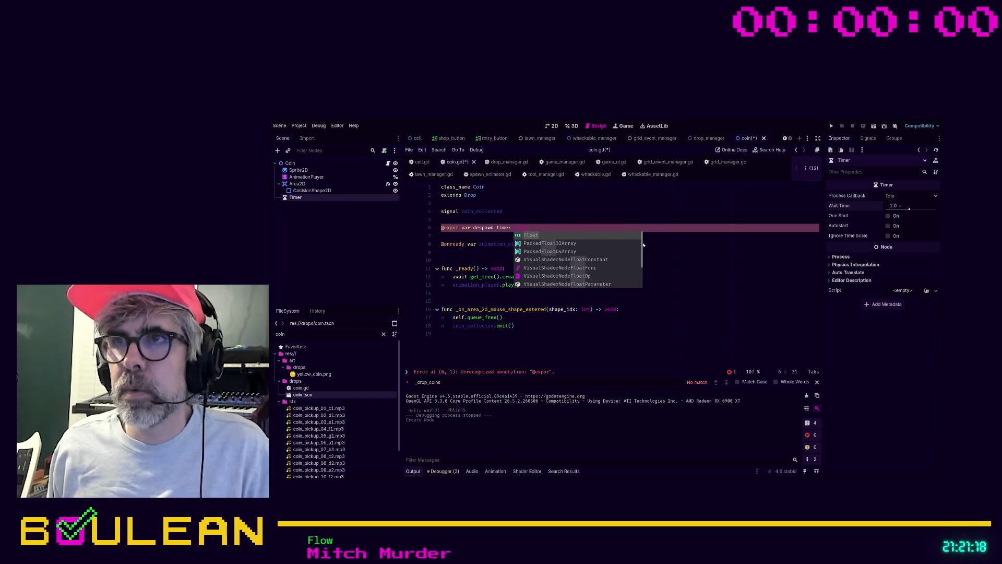
click(645, 243)
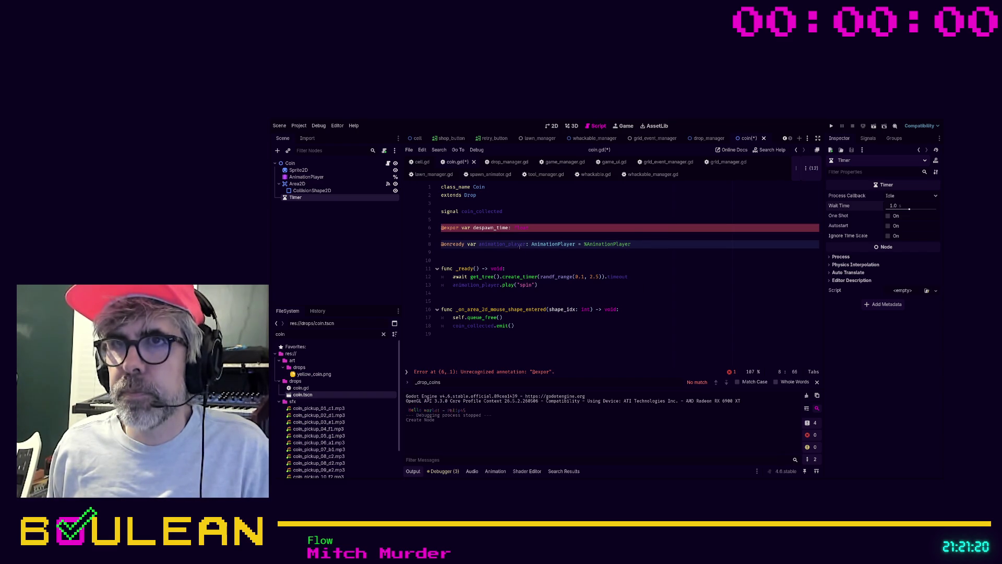
click(459, 227)
text(t)
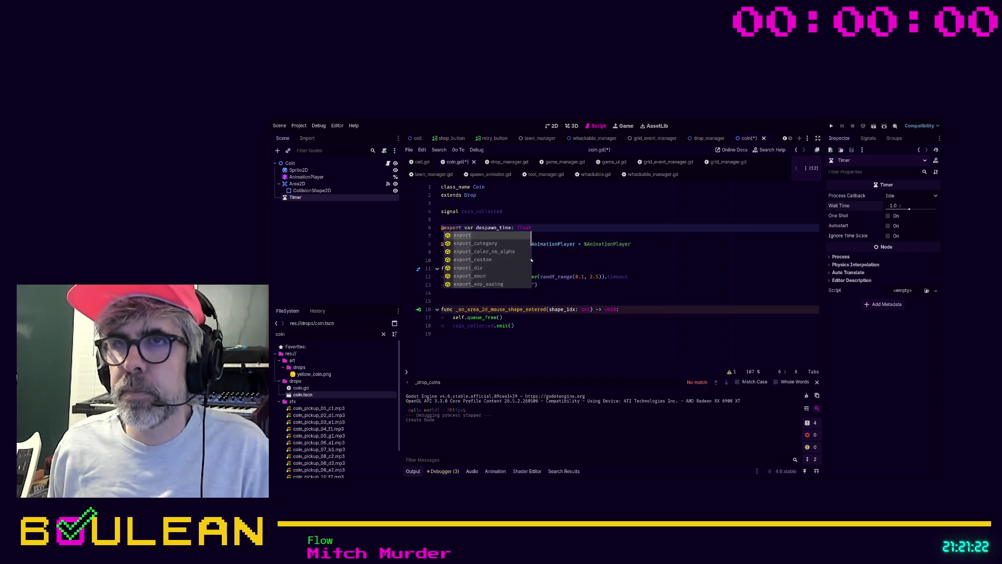
click(532, 253)
key(ctrl+s)
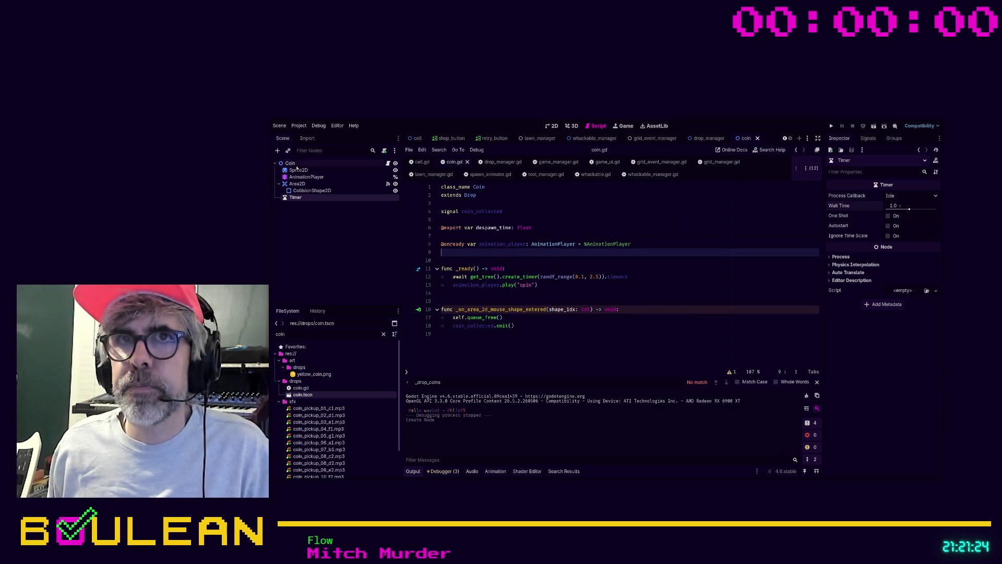
Set the Coin node's Despawn Time to 2.0 in the Inspector
click(293, 163)
click(904, 196)
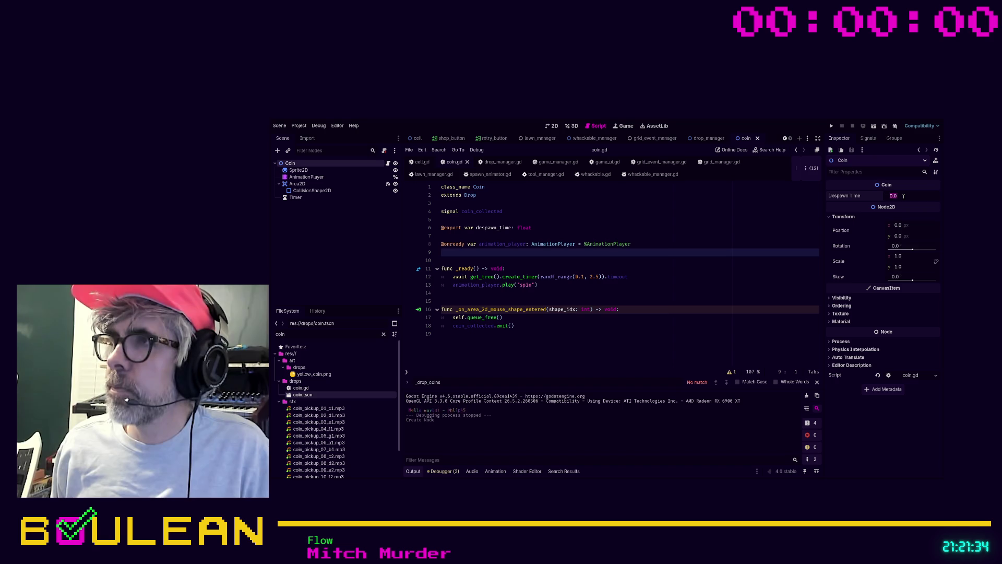
click(904, 196)
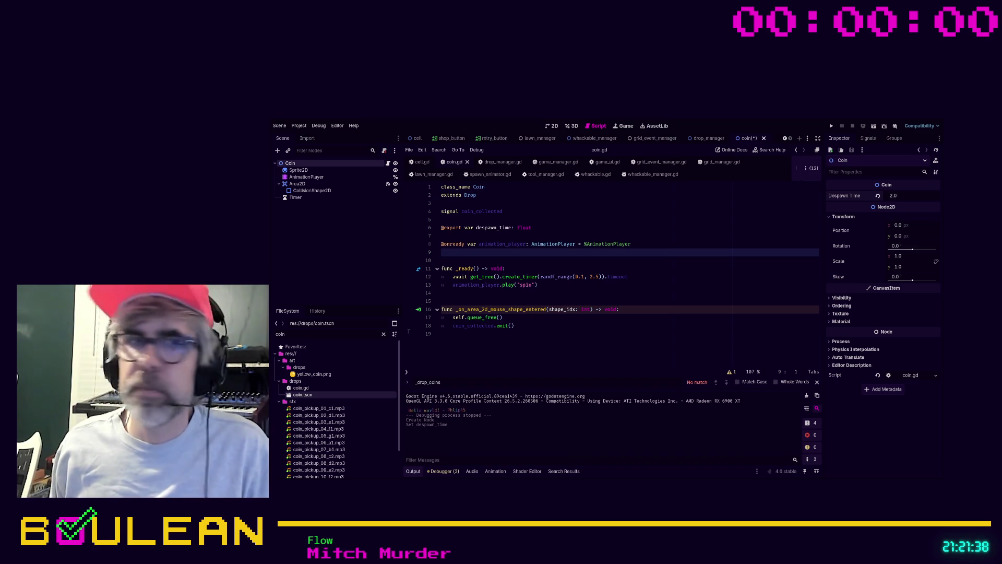
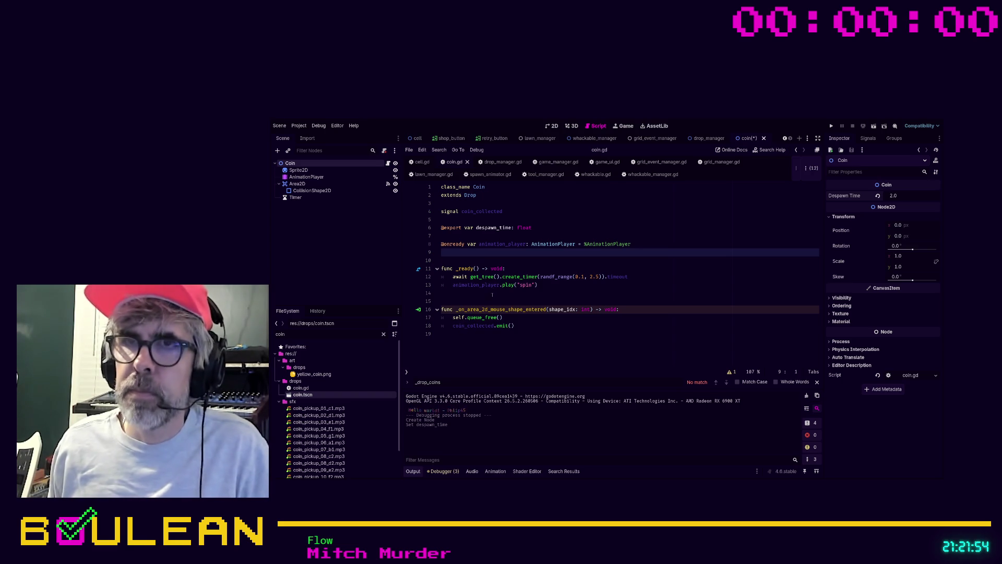
Turn on One Shot and Autostart for the coin's Timer node and list its signals
click(295, 198)
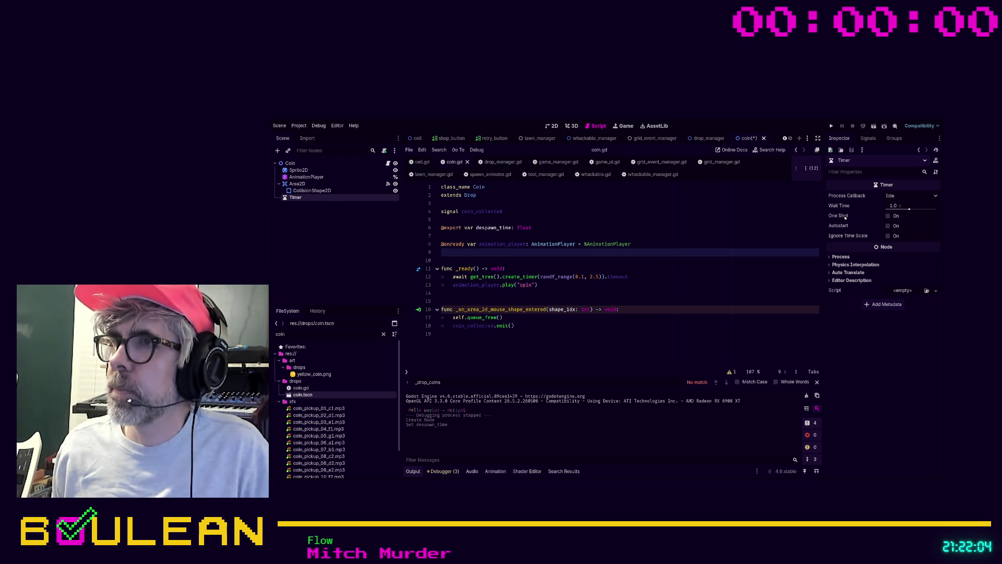
click(888, 215)
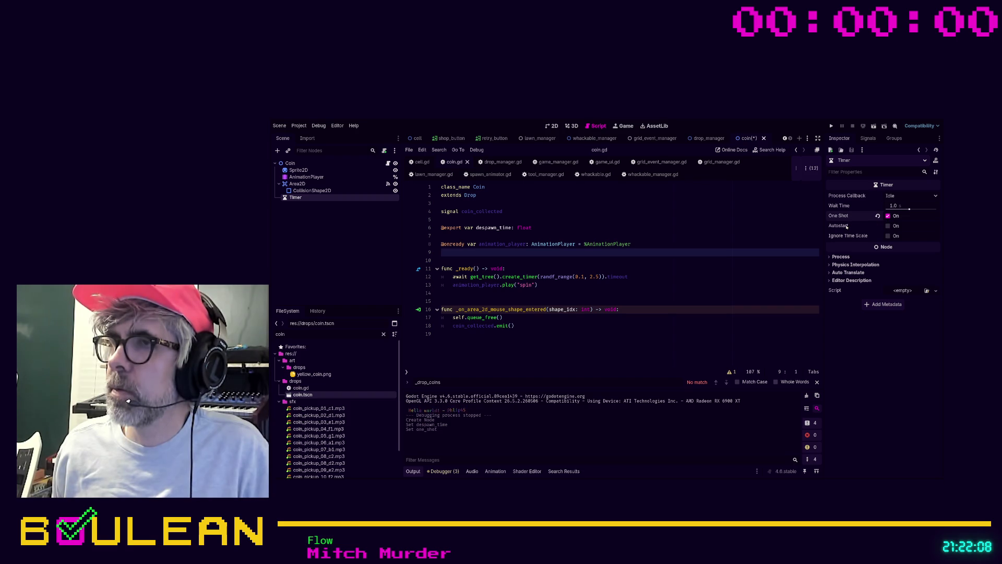
click(887, 226)
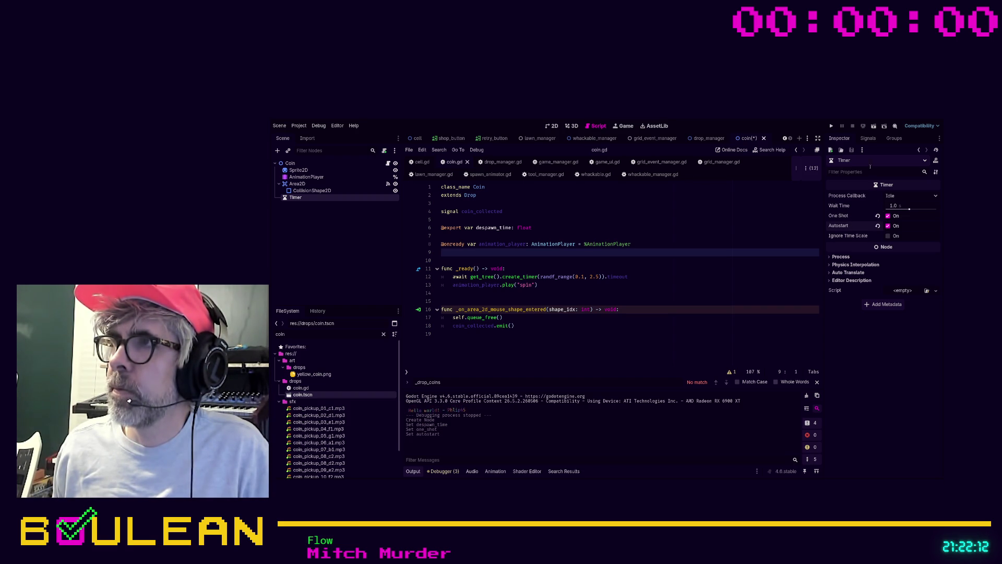
click(868, 139)
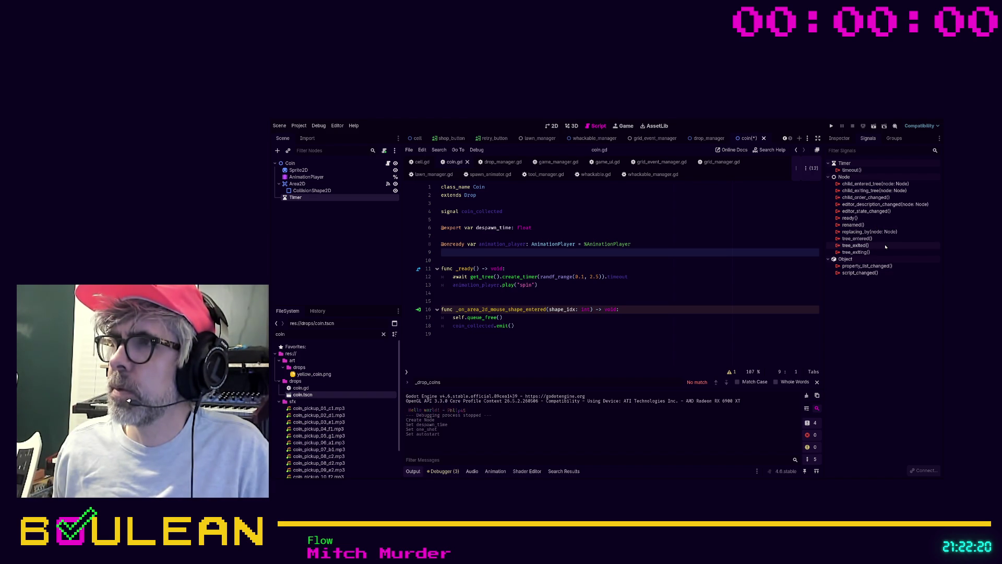
Connect the Timer's timeout signal to a new _on_timer_timeout handler and open space below _ready
click(855, 174)
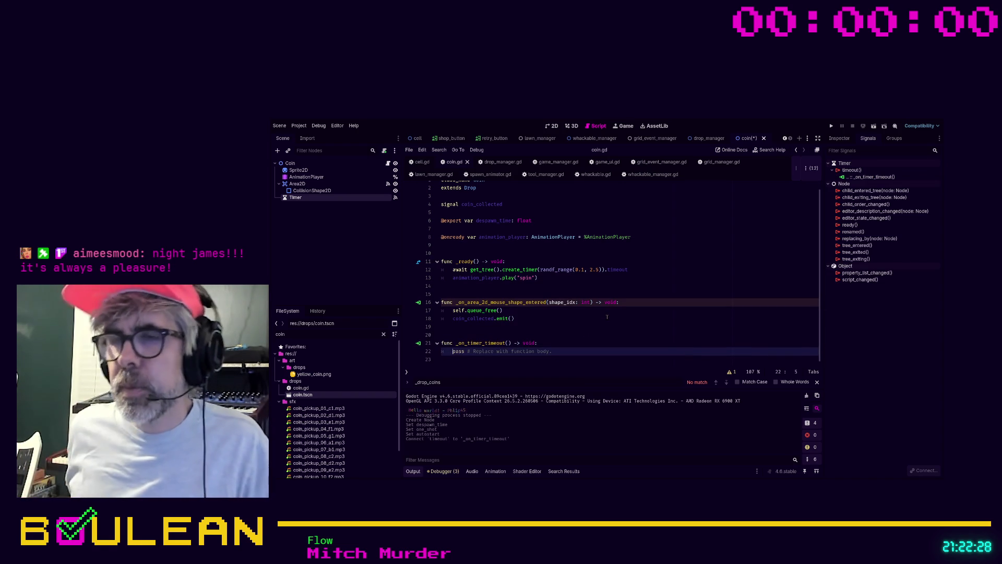
key(Up)
key(Up)
key(Up)
key(Down)
key(Down)
key(Down)
key(Return)
key(Return)
key(Return)
key(Up)
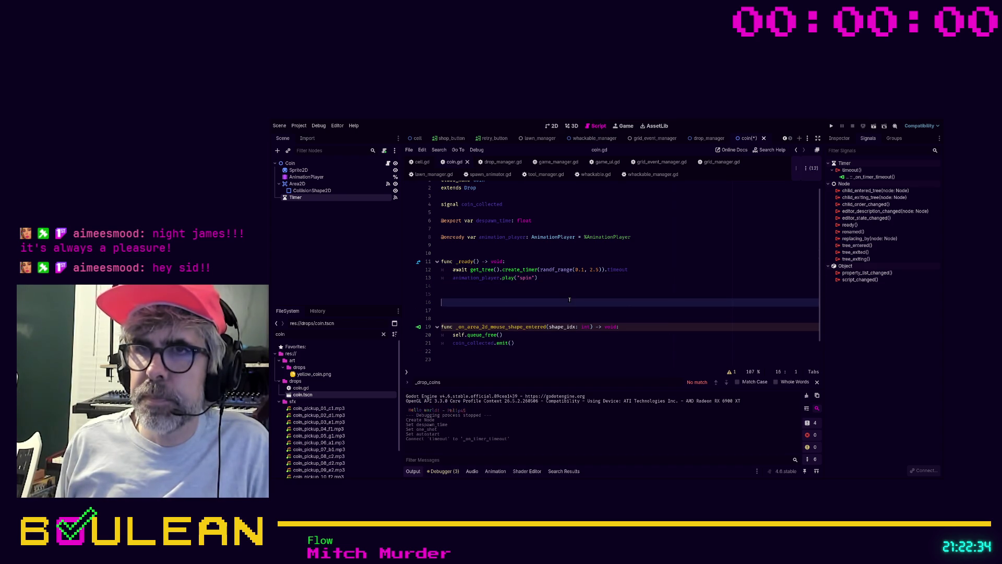
Discard a started _process header and write a _start_despawn_animation() -> void header instead
text(func _p)
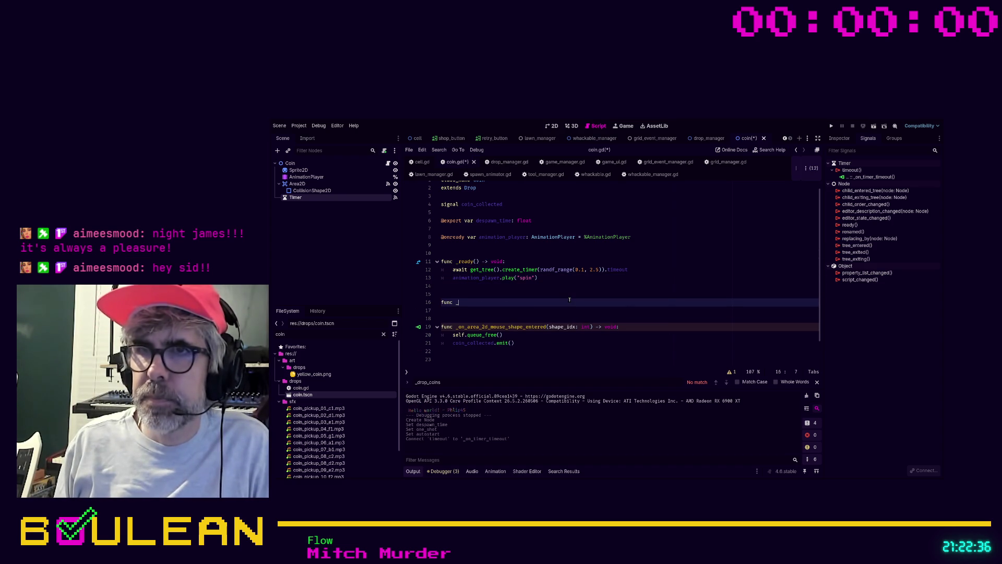
text(roc)
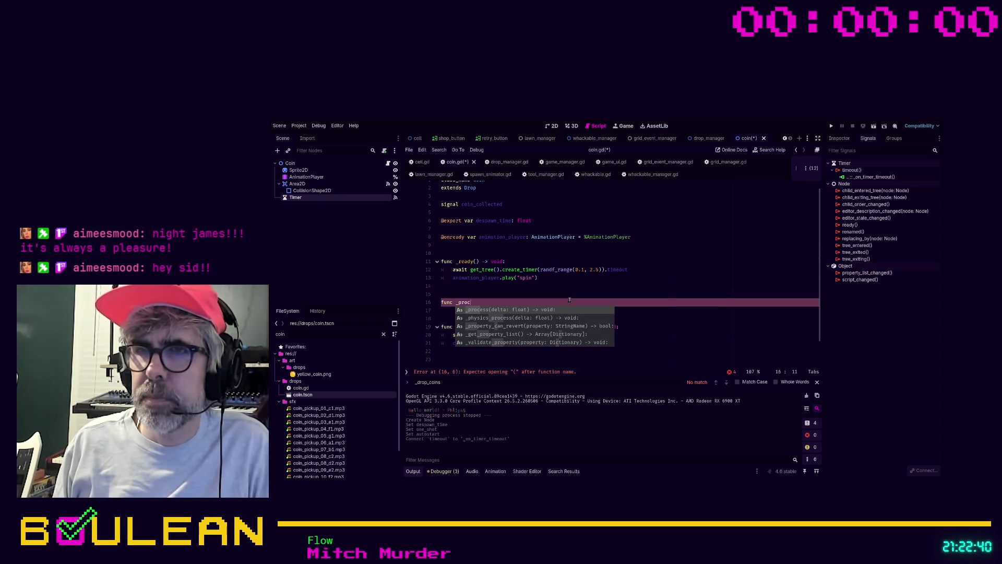
key(shift+Home)
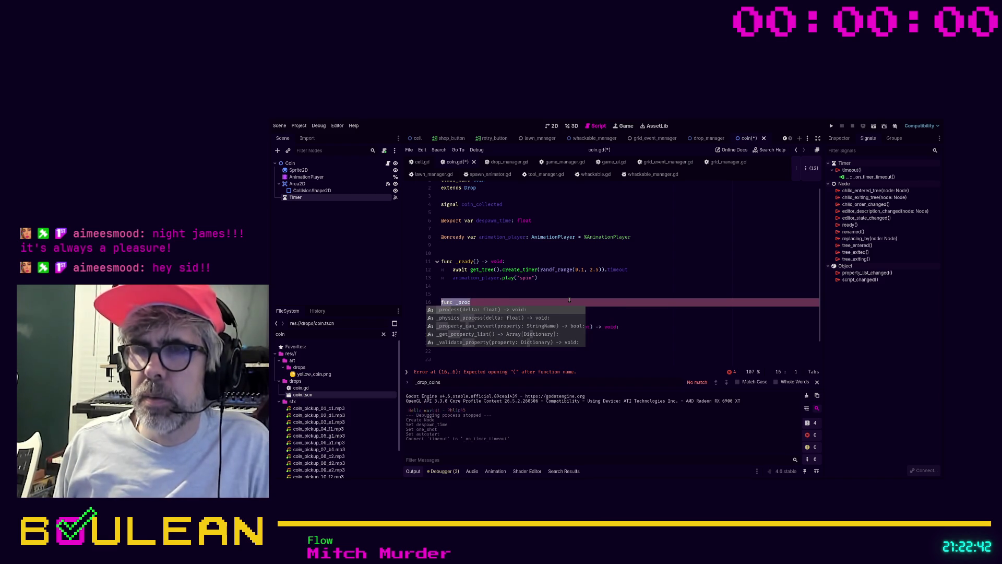
key(BackSpace)
key(BackSpace)
key(BackSpace)
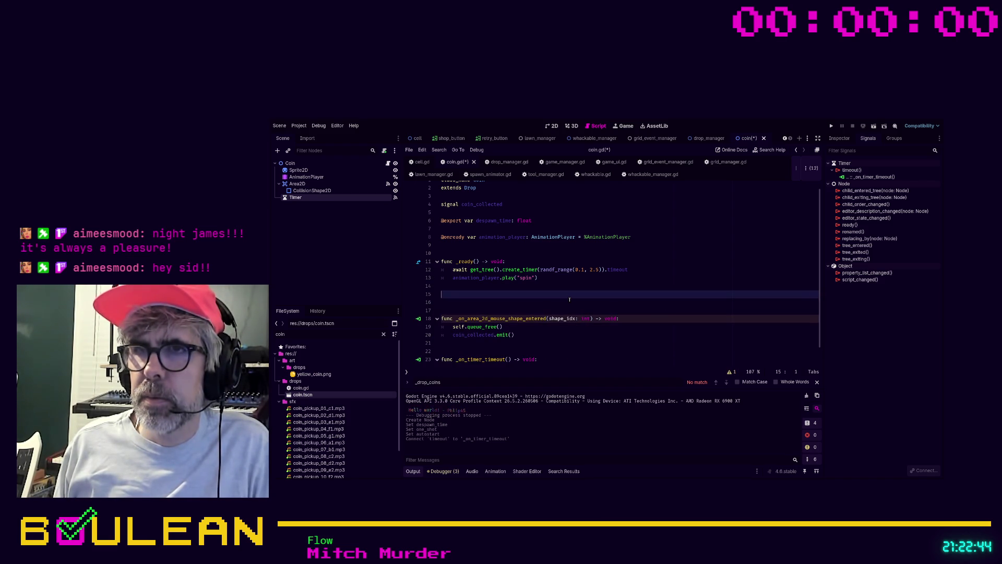
key(Down)
key(Down)
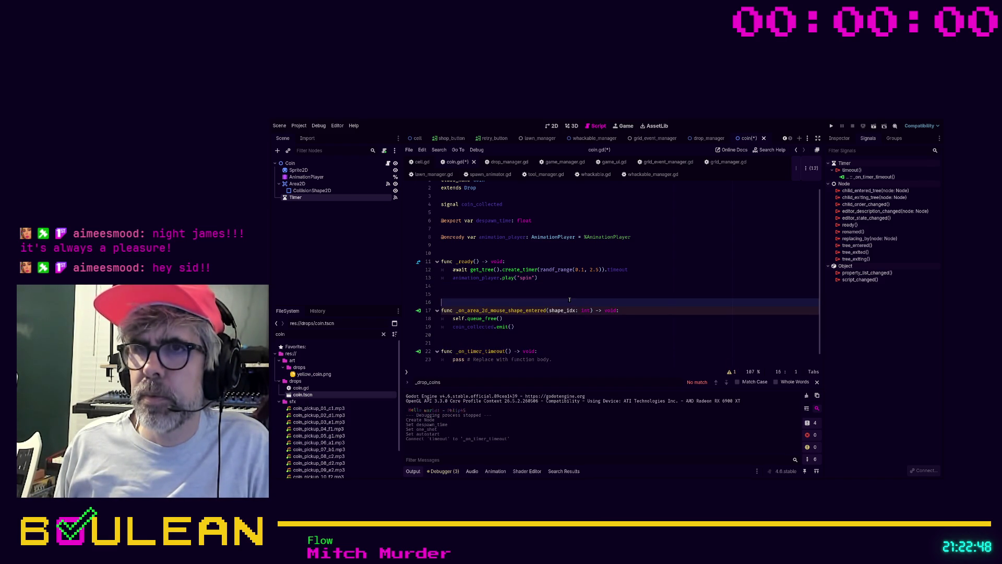
key(Return)
key(Return)
key(Up)
key(Up)
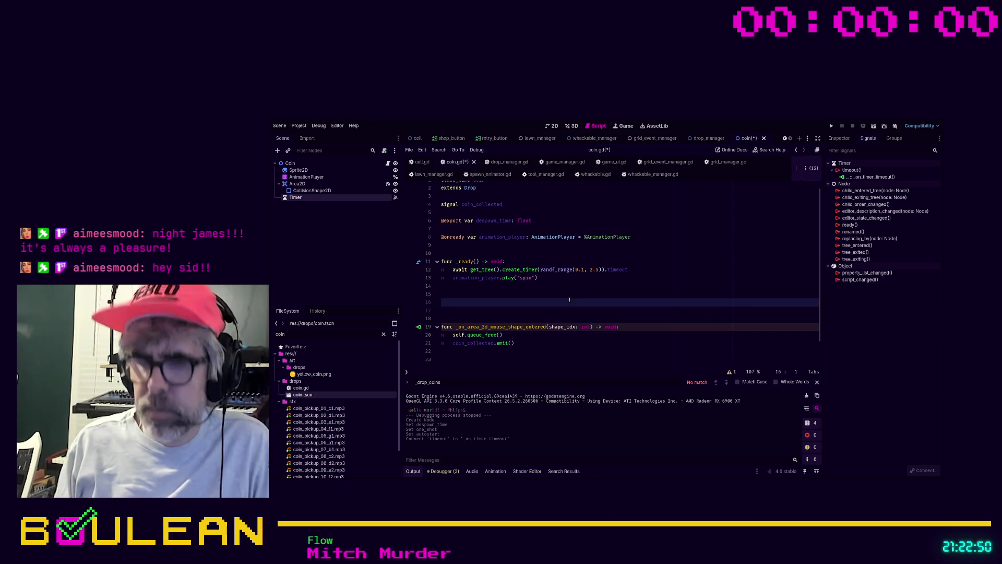
text(func )
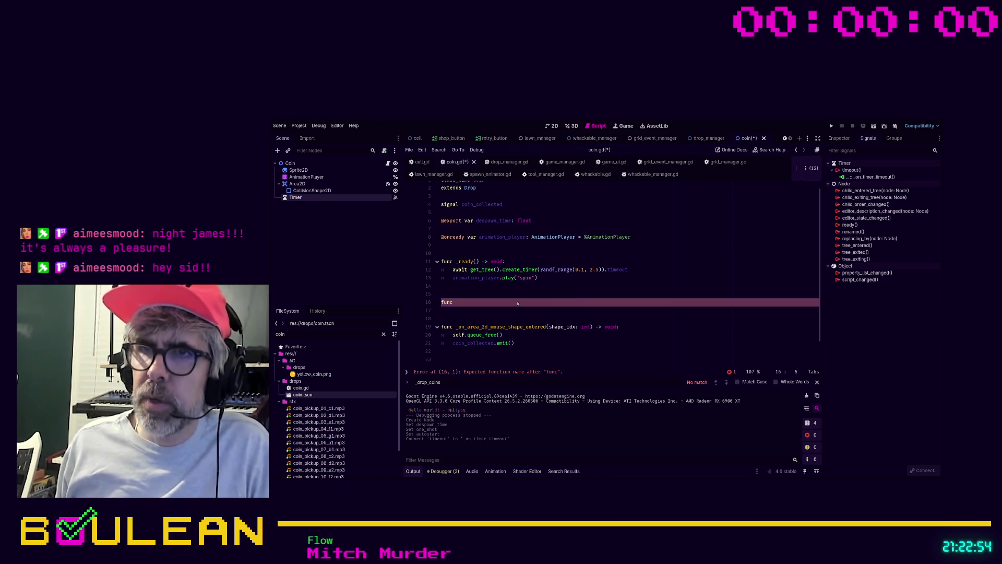
text(_play_)
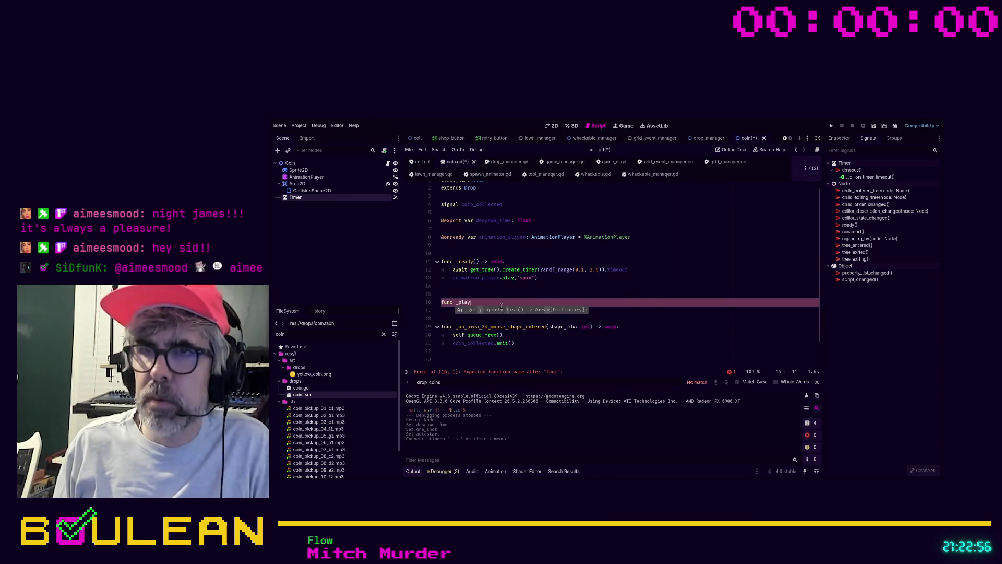
text(de)
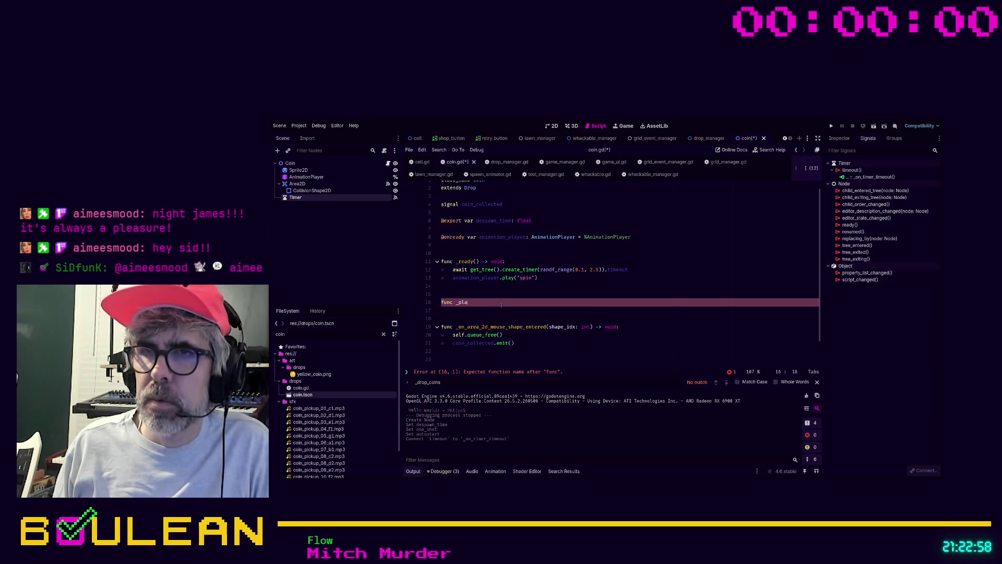
text(t_despawn_animation() -> void:)
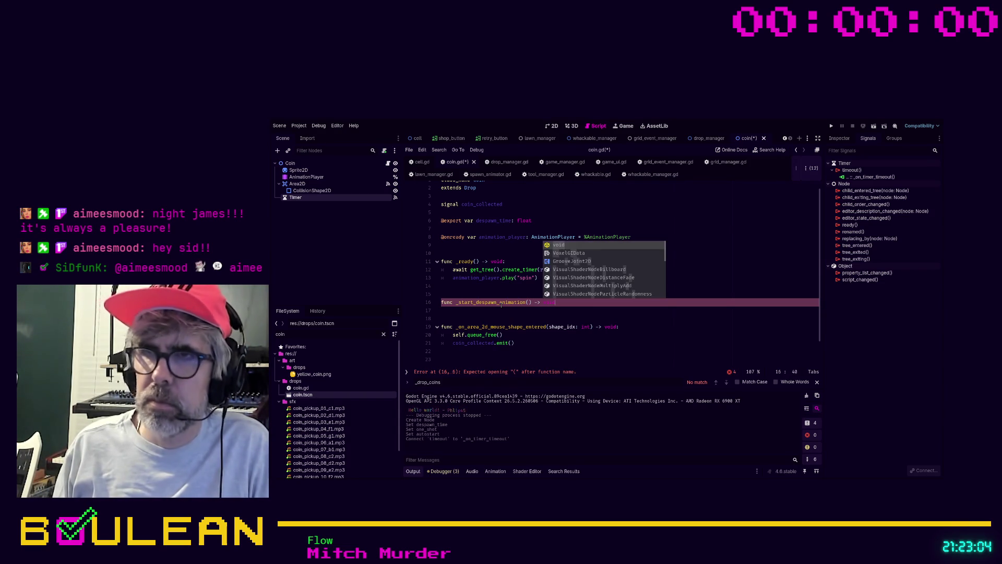
Rename the function to _start_blink_animation and make it call animation_player.play("blink")
key(Return)
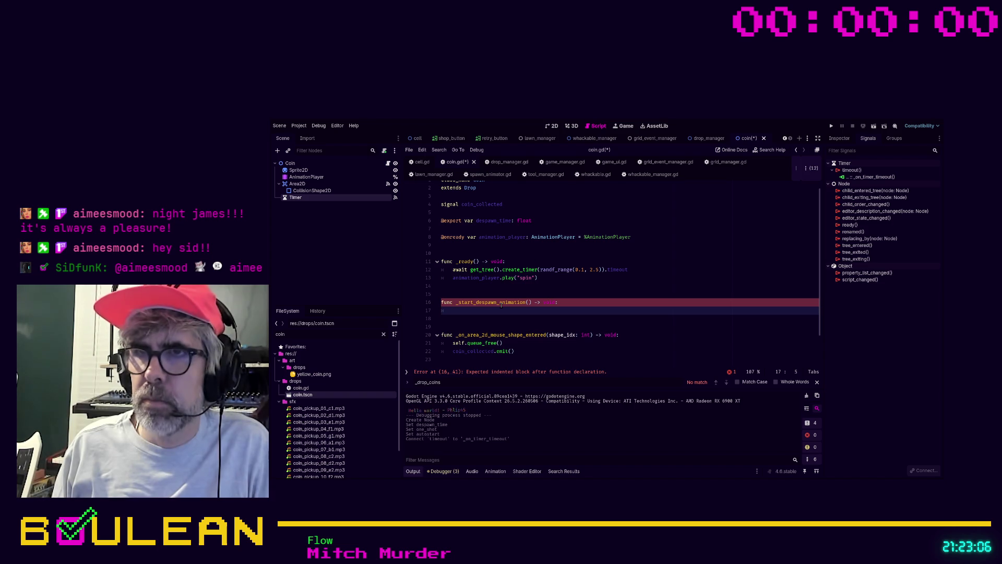
text(ation_player.)
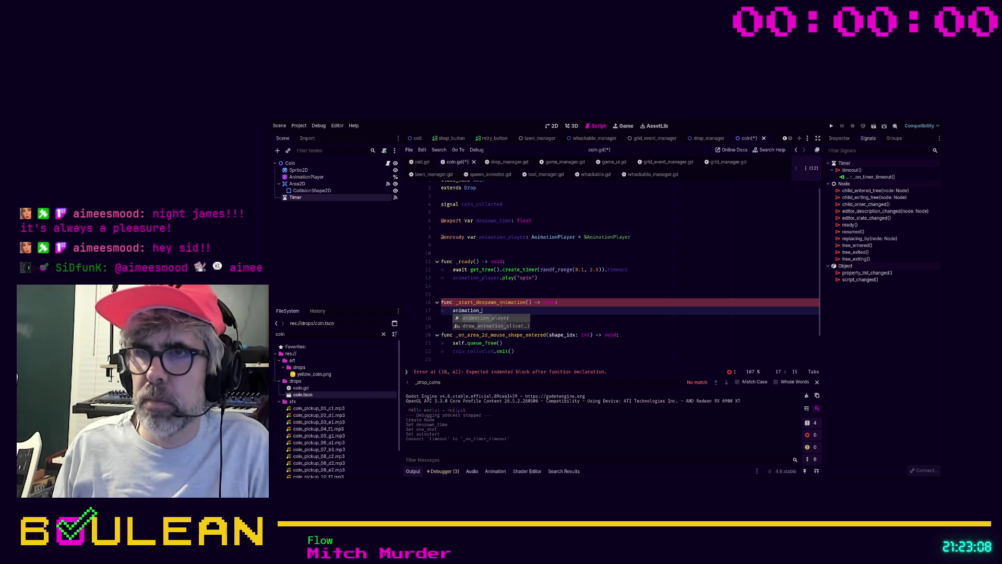
text(play()
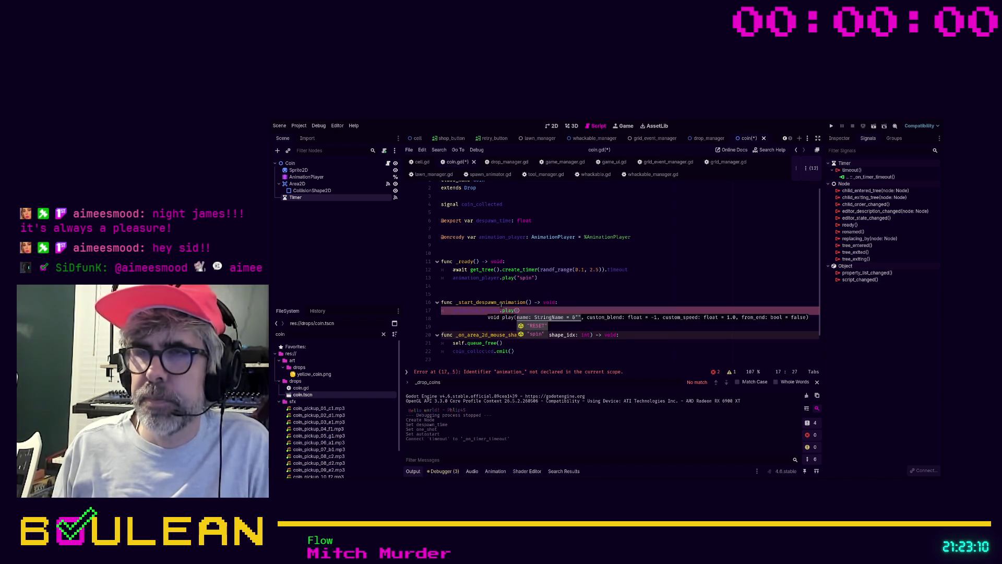
click(496, 303)
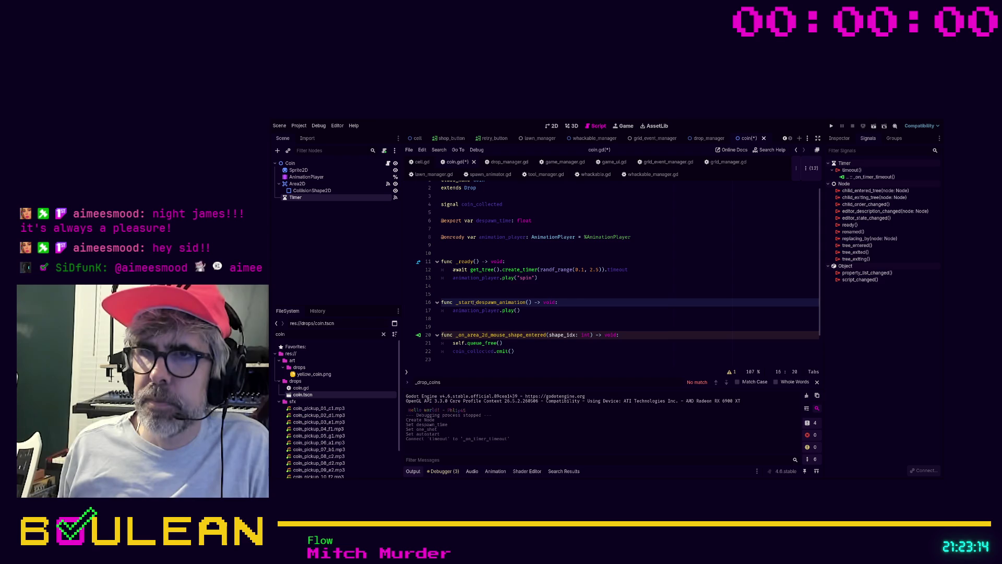
double_click(486, 302)
text(blink)
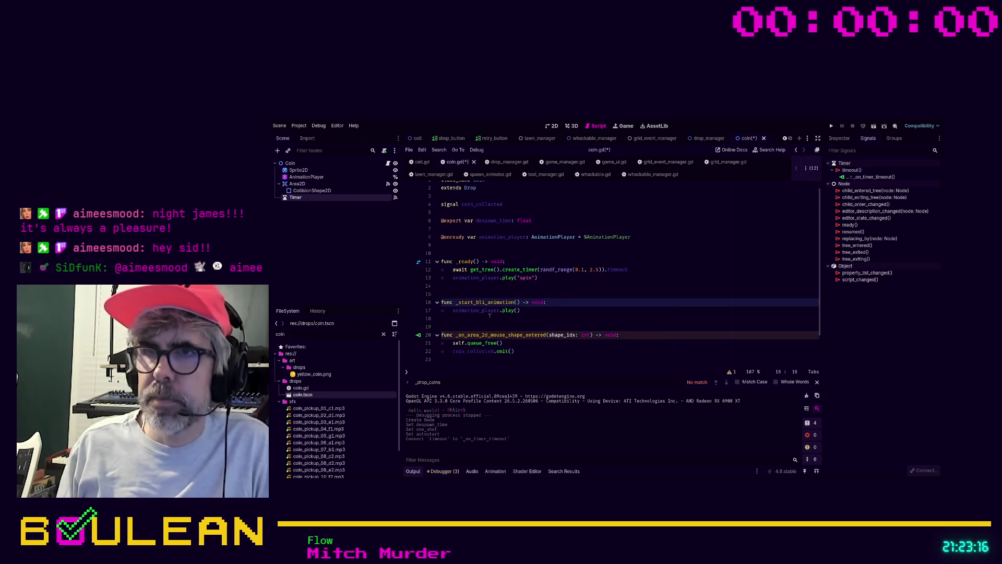
click(522, 311)
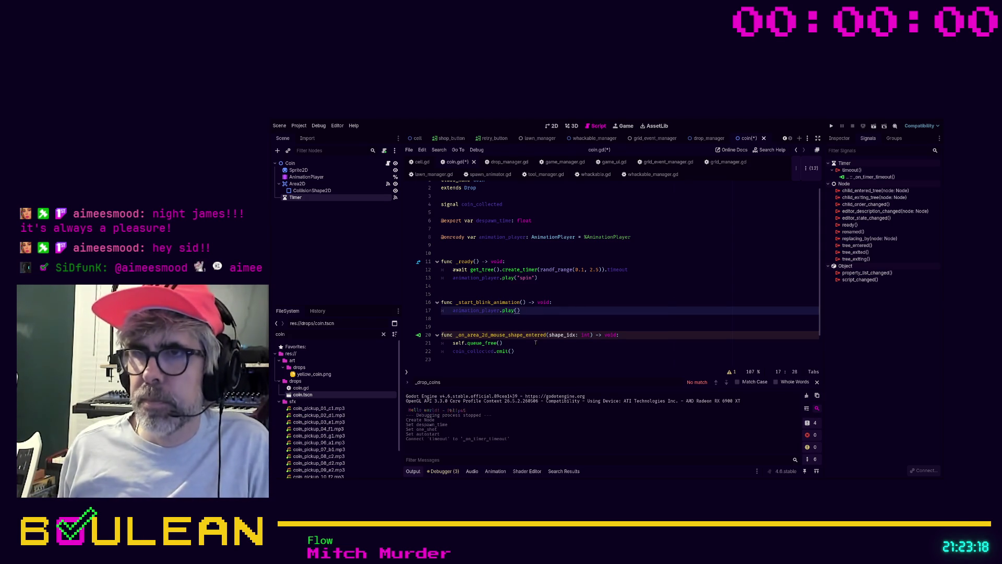
text(")
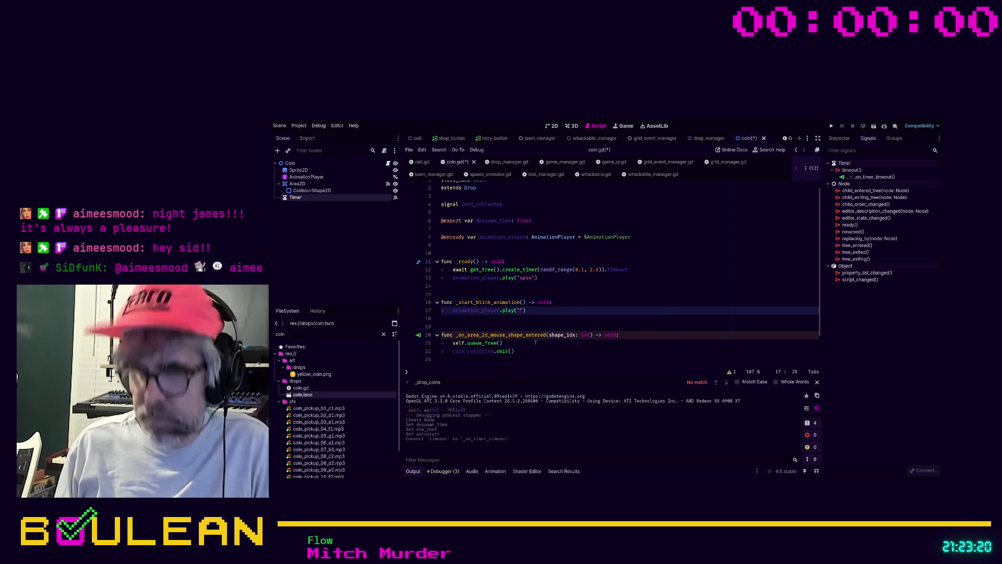
text(blink)
click(530, 351)
Replace pass in _on_timer_timeout with a _start_blink_animation() call and save coin.gd
scroll(530, 352, down, 2)
click(549, 352)
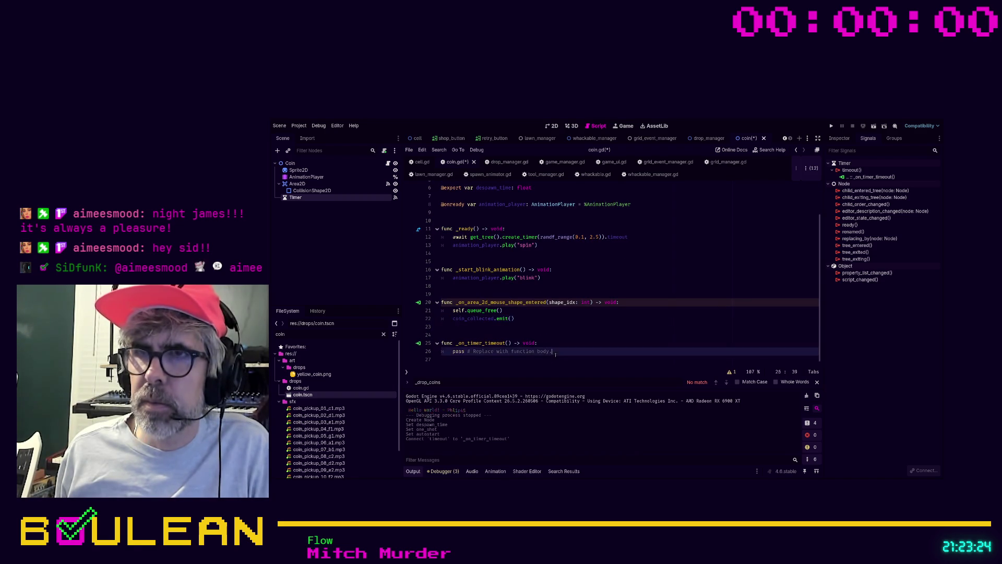
key(shift+Home)
text(_star)
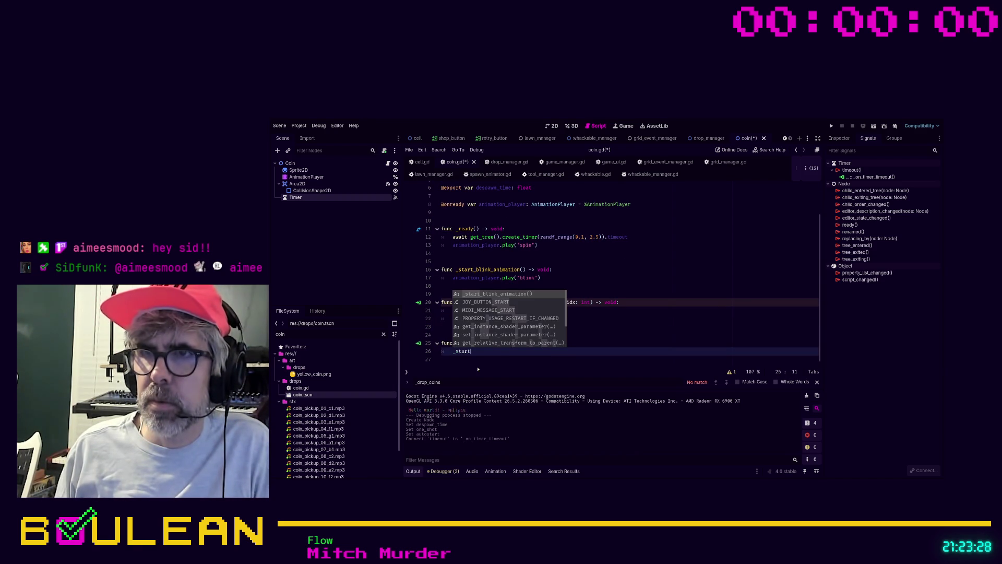
key(Return)
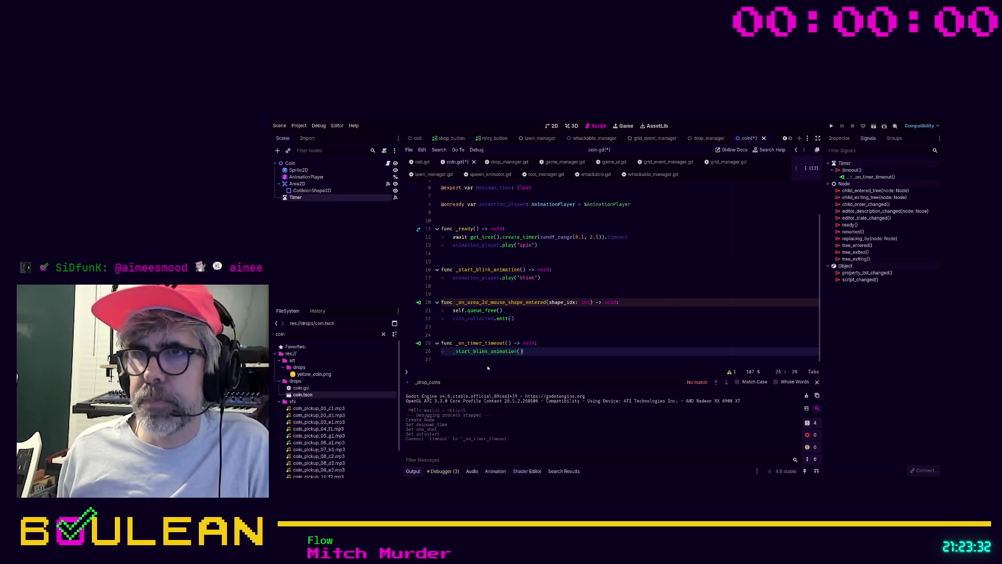
click(562, 343)
key(ctrl+s)
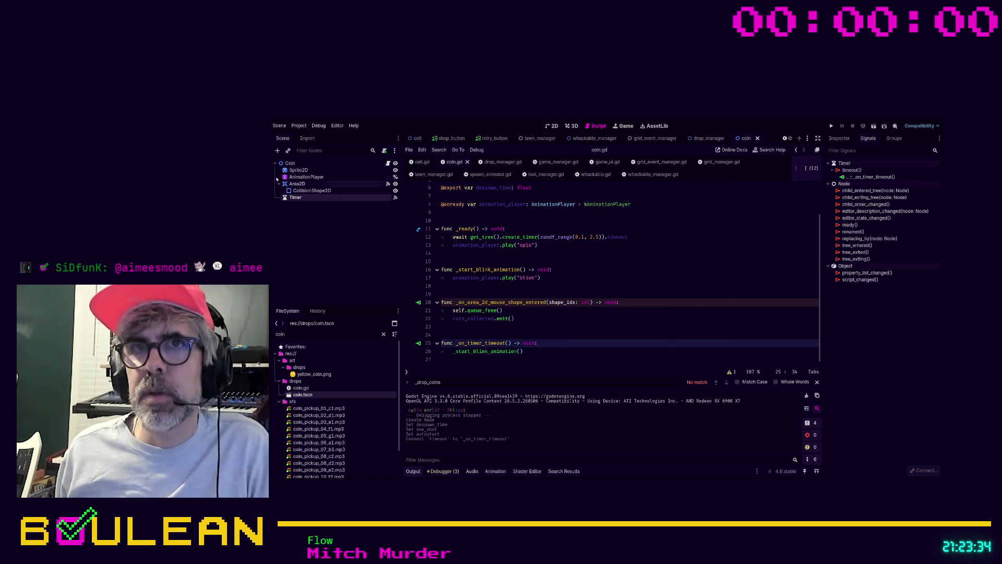
click(290, 163)
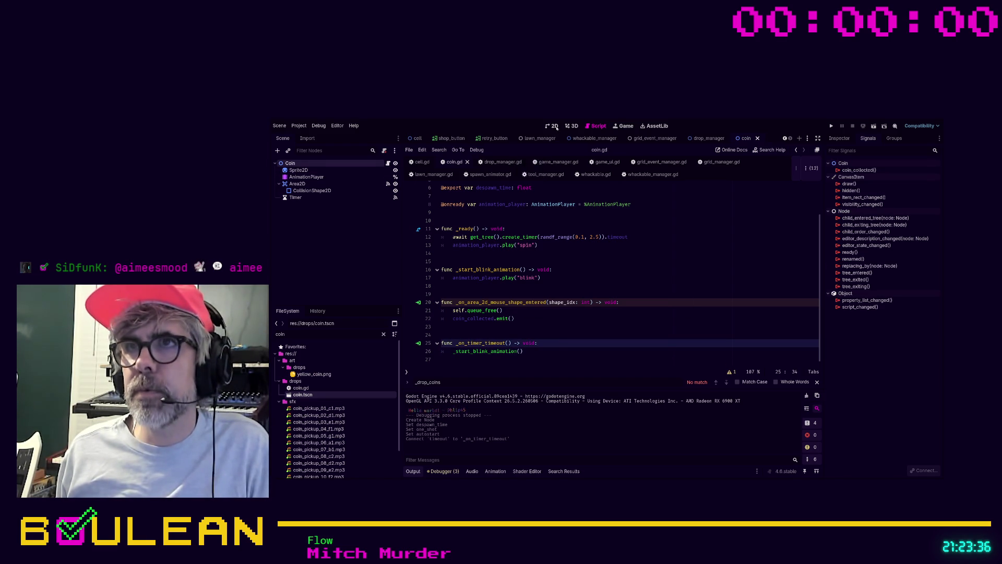
Show coin.tscn in the 2D view with the AnimationPlayer's spin animation loaded
click(554, 126)
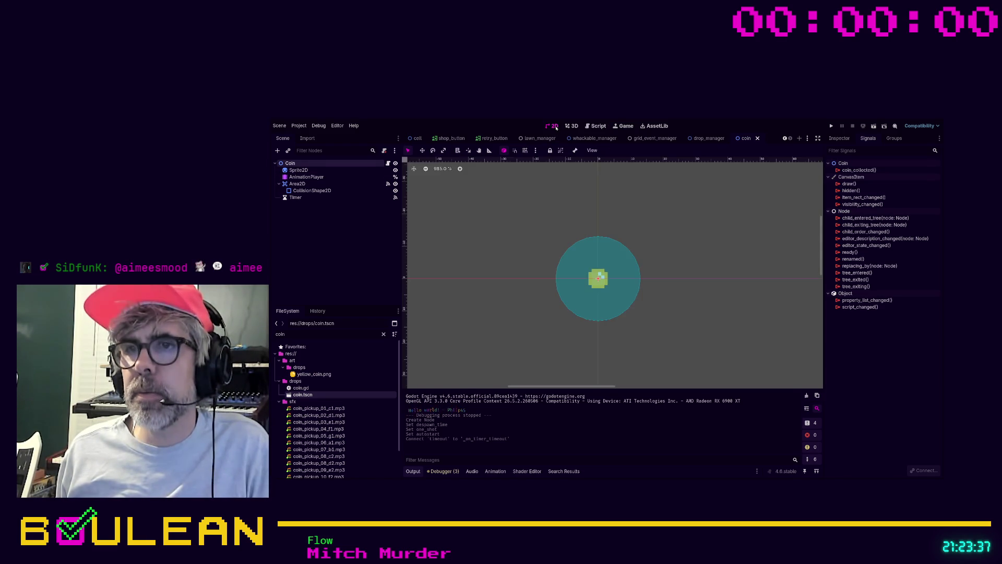
click(321, 178)
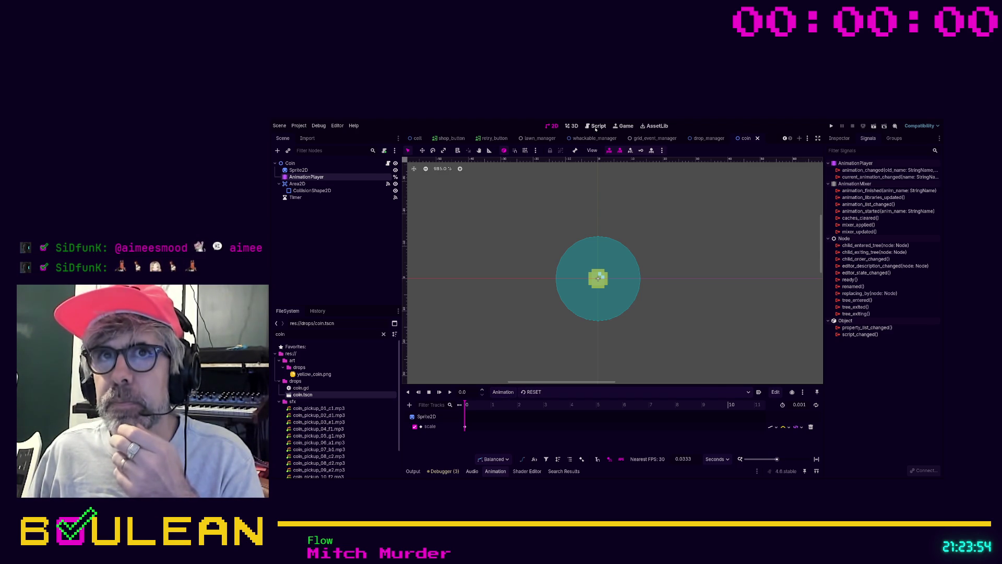
click(596, 127)
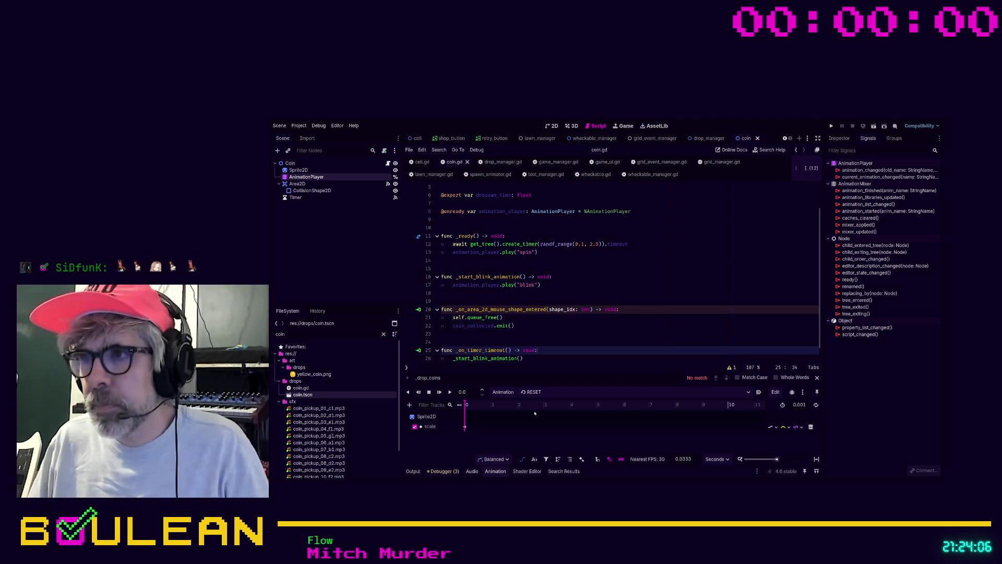
click(307, 172)
click(307, 176)
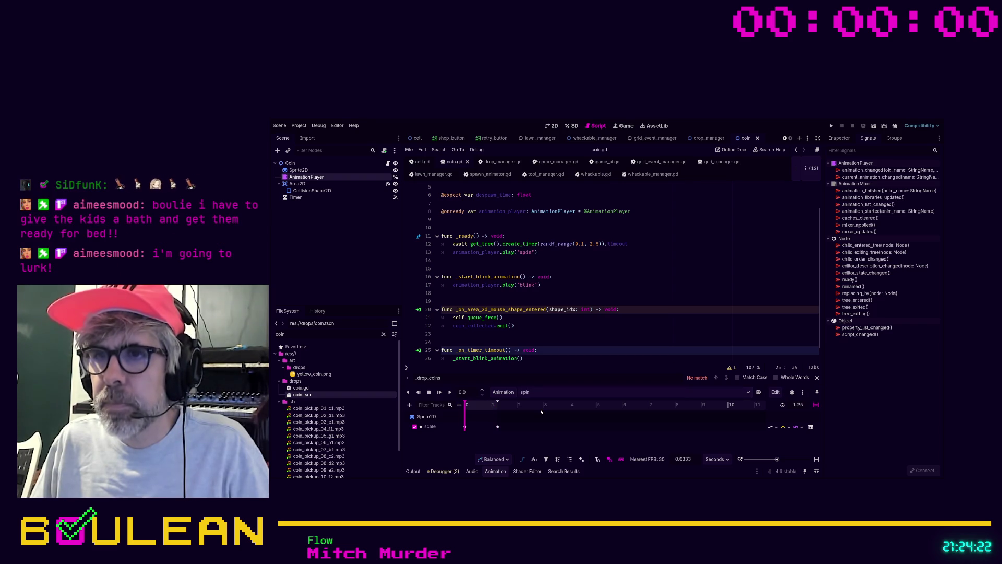
click(554, 127)
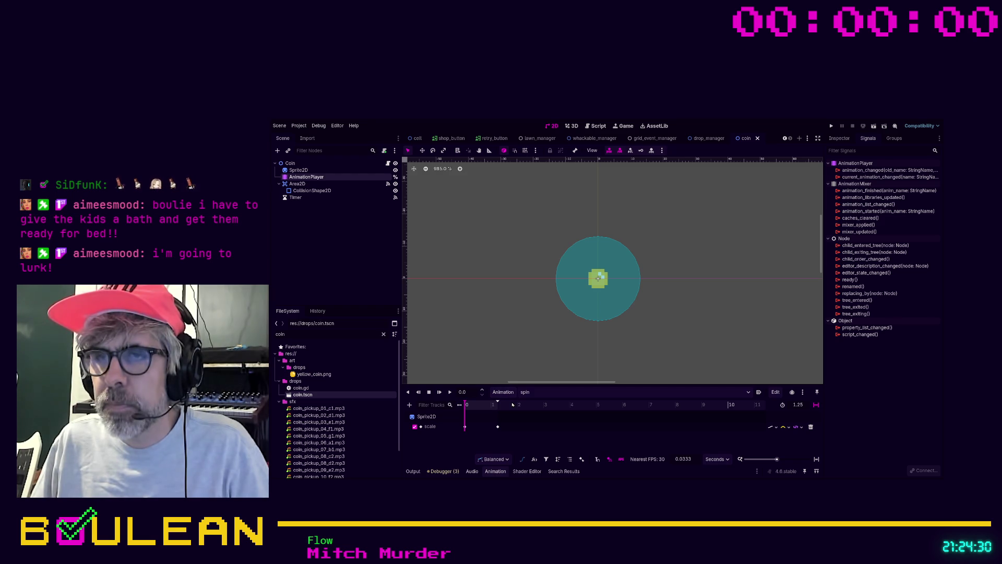
Switch through the coin's blink, RESET and spin animations in the Animation panel
key(ctrl+z)
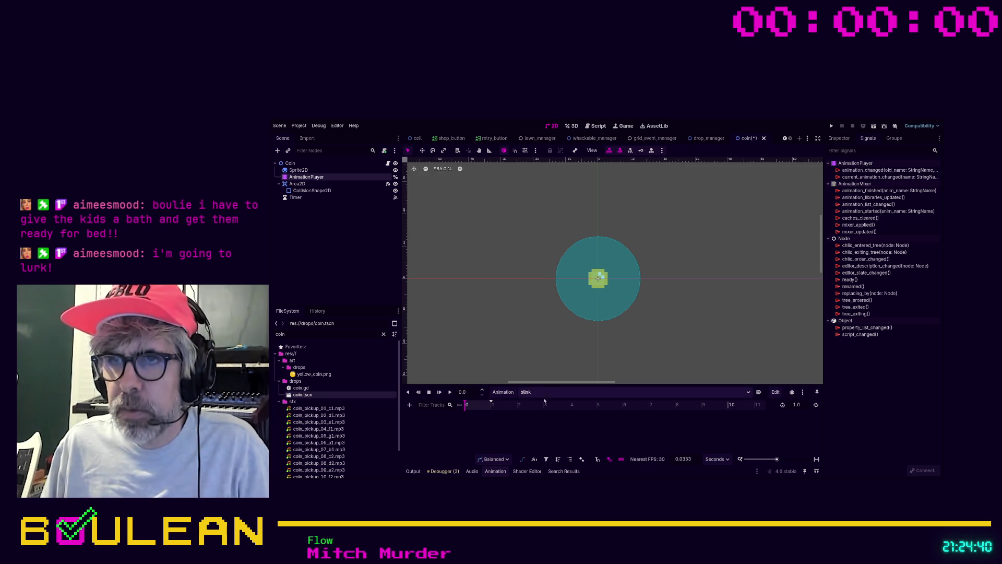
scroll(546, 394, down, 1)
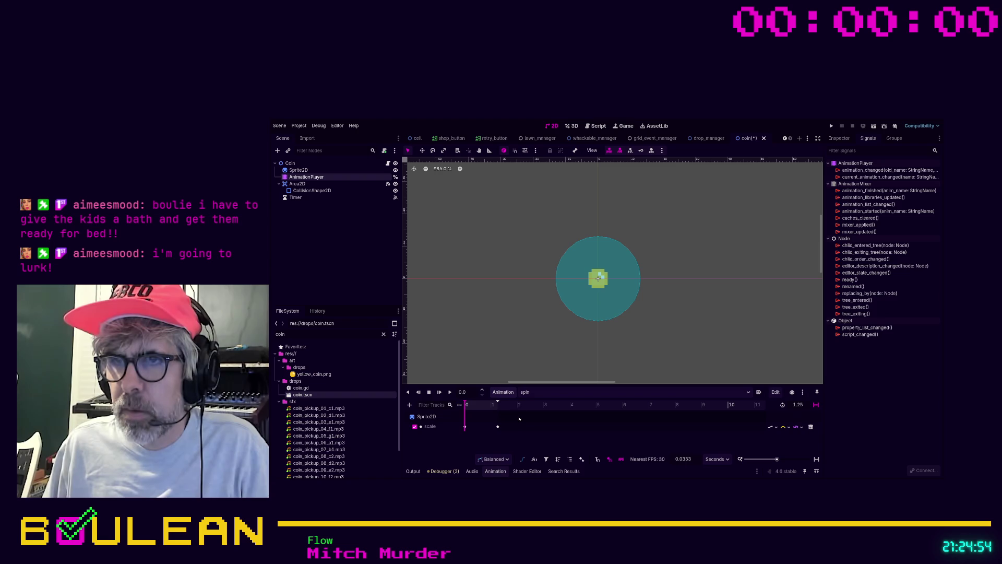
click(529, 392)
click(527, 402)
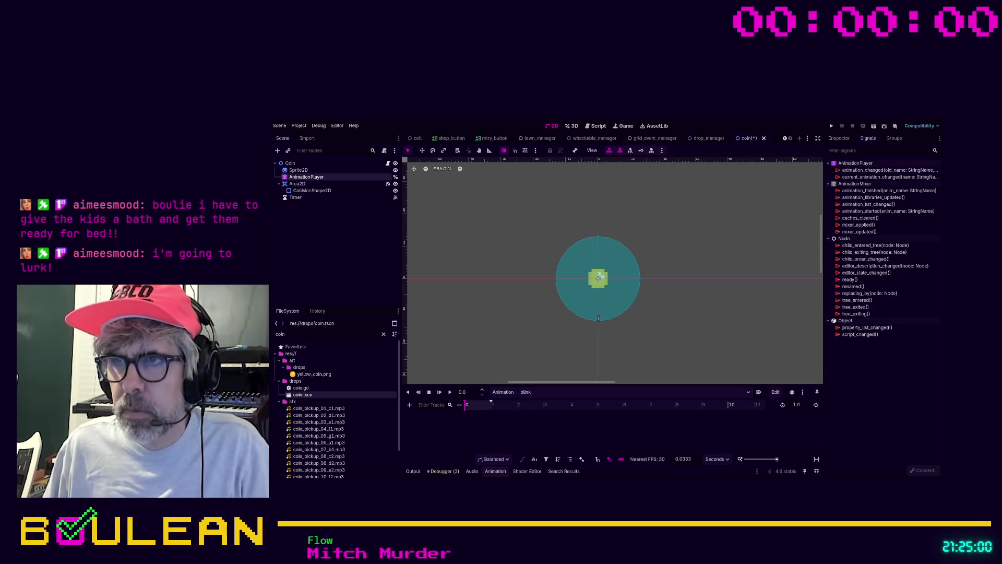
click(530, 392)
click(527, 401)
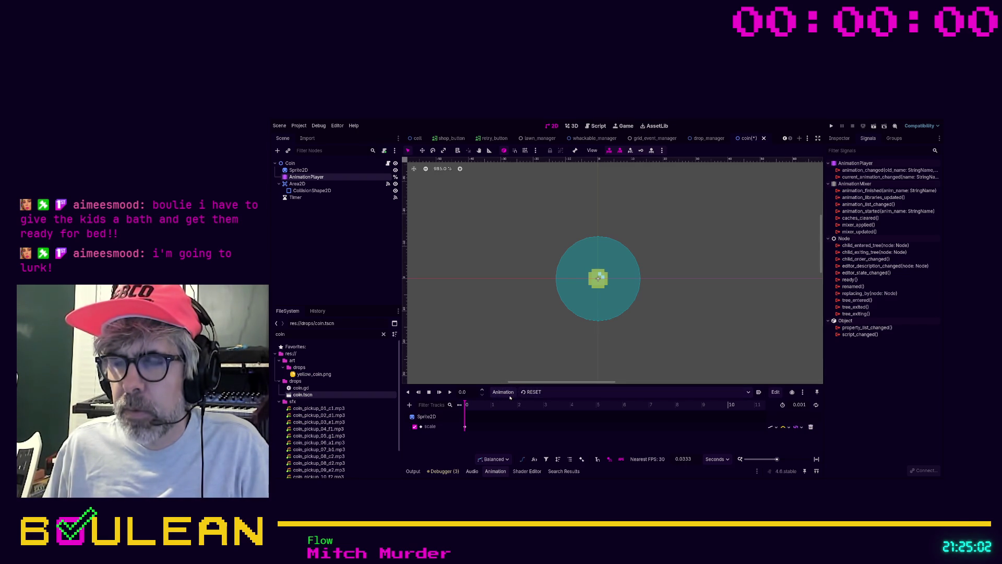
click(539, 415)
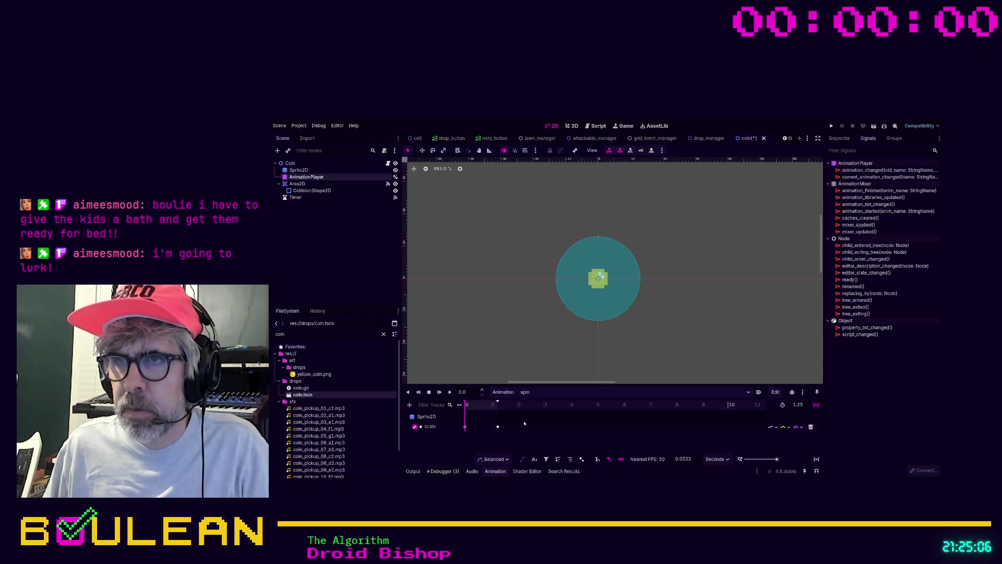
click(525, 392)
click(524, 413)
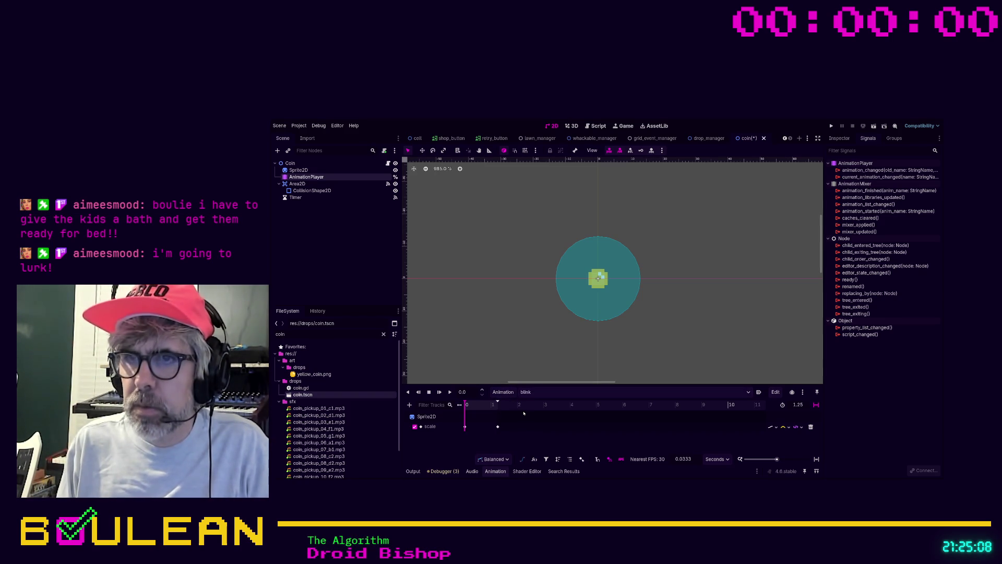
Scrub blink's Sprite2D scale keyframes, view Sprite2D's properties, then reload spin
click(465, 426)
click(478, 411)
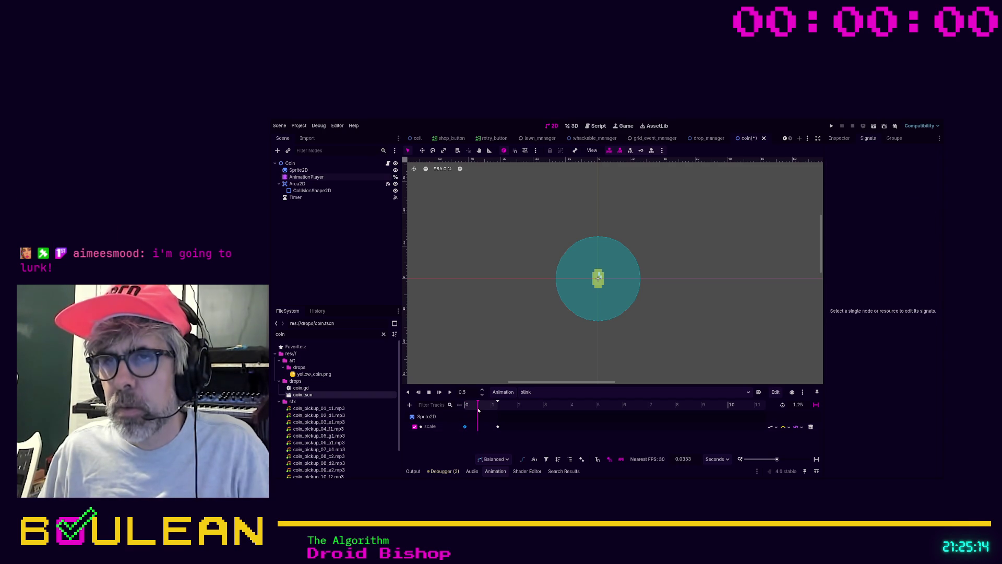
click(484, 409)
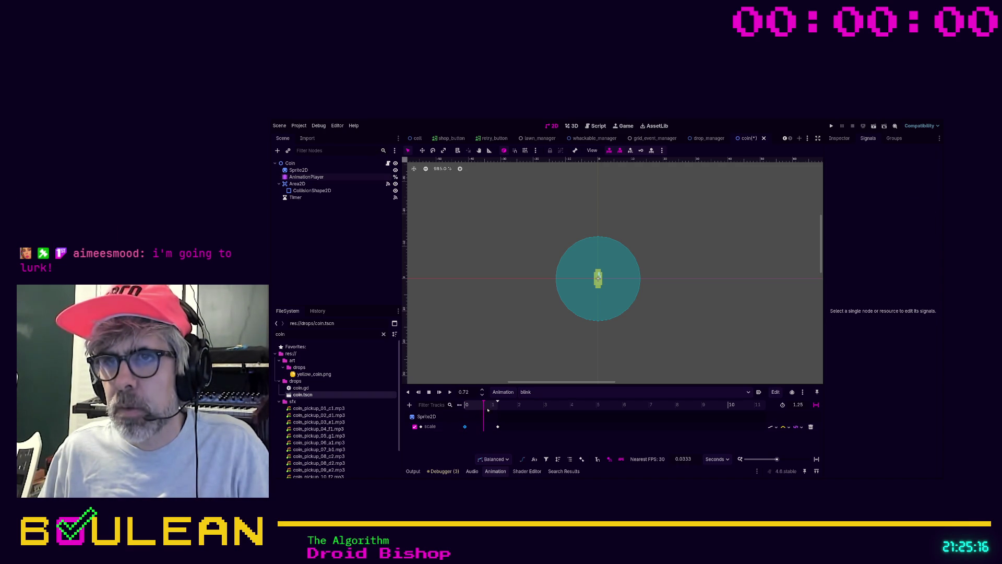
drag(488, 409, 495, 408)
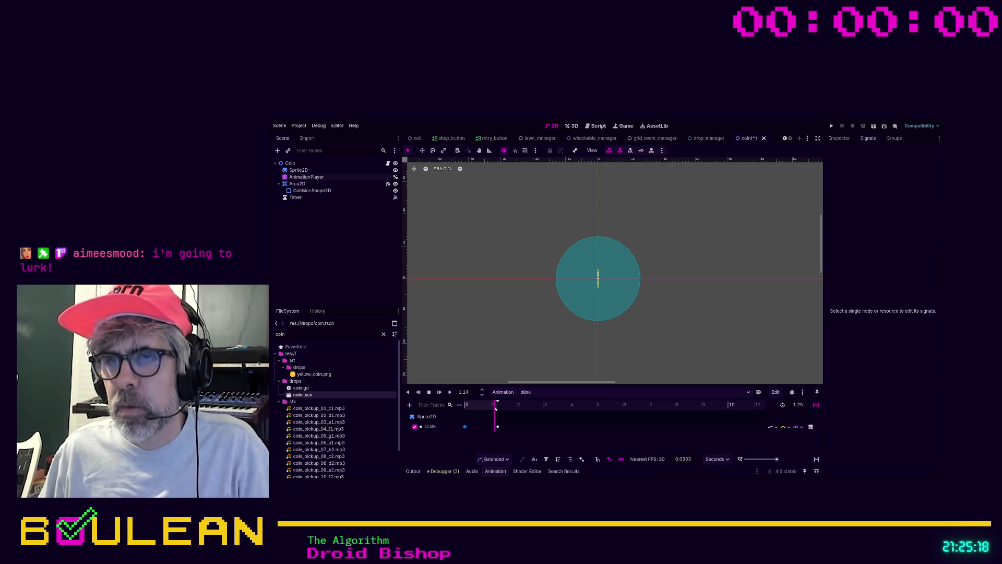
click(486, 410)
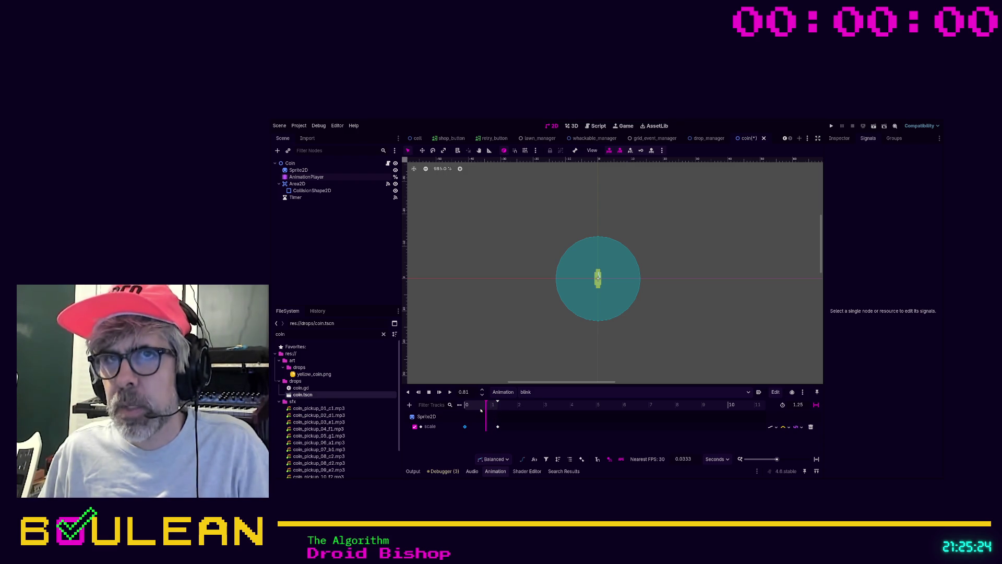
click(298, 170)
click(847, 139)
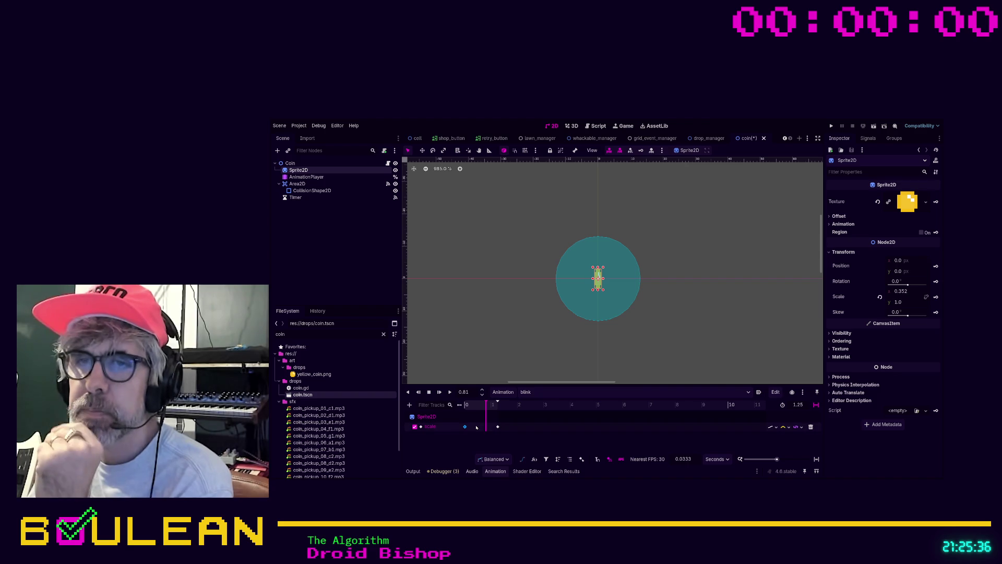
click(474, 407)
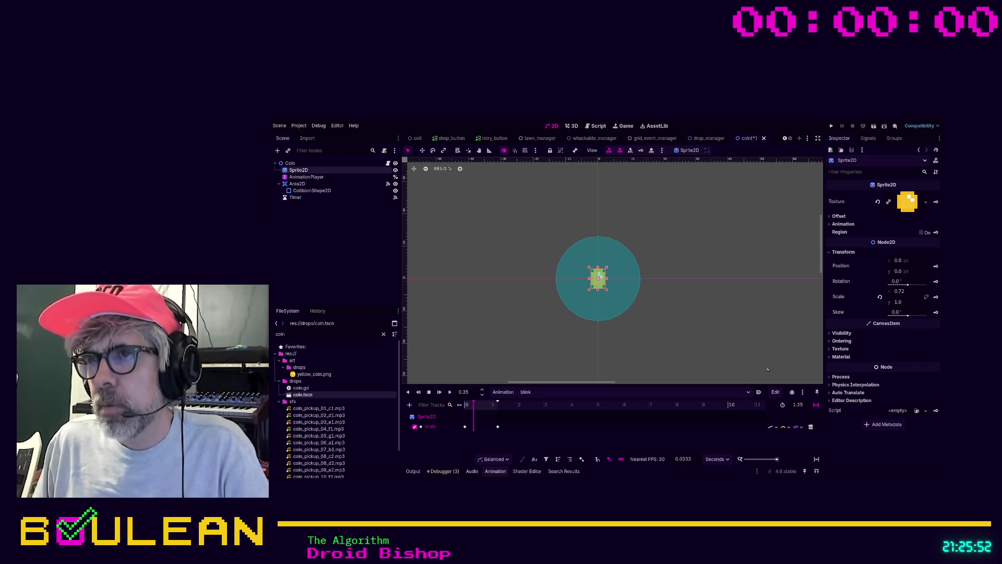
click(574, 392)
click(575, 418)
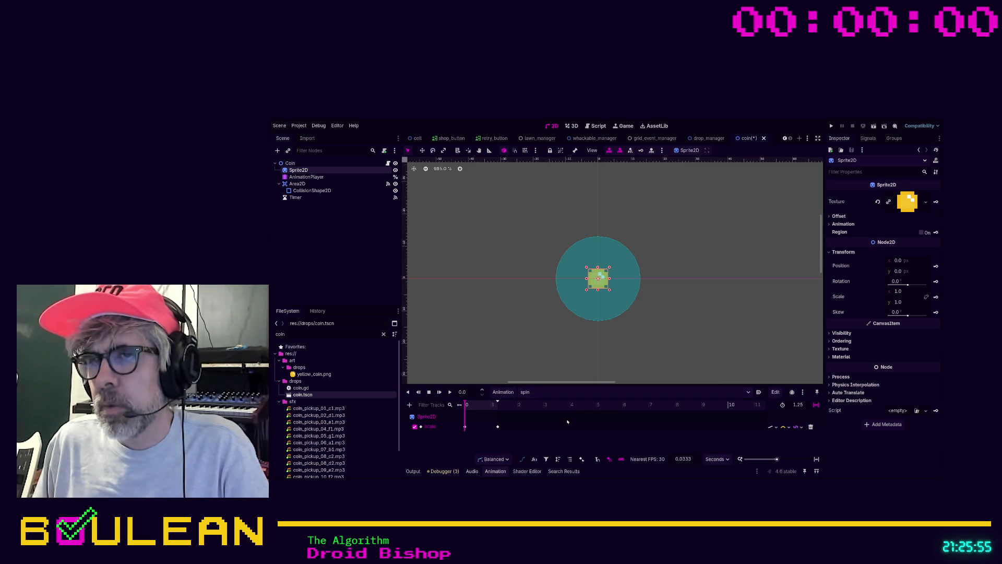
Declare var flashing: bool = false near the top of coin.gd
click(598, 126)
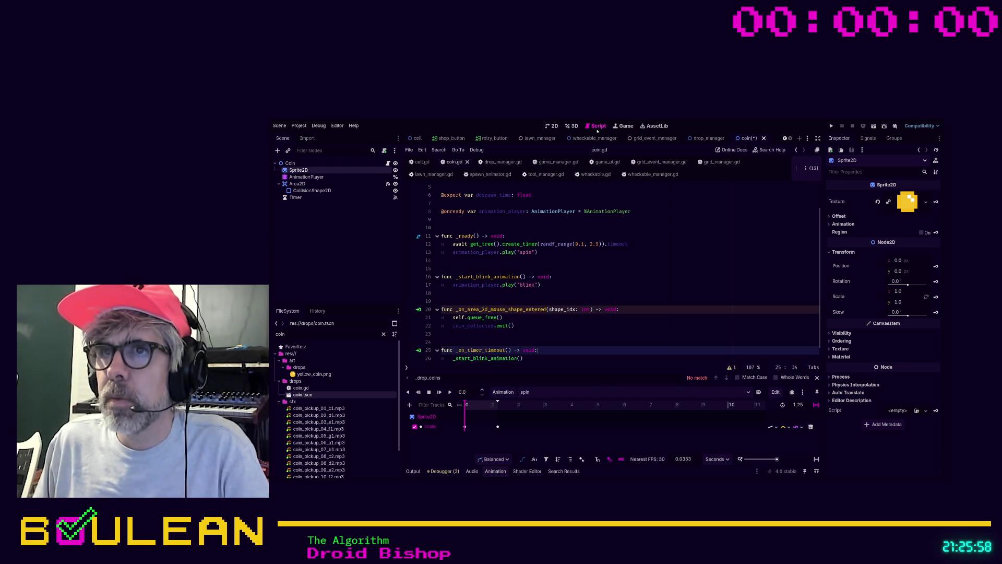
scroll(561, 322, up, 2)
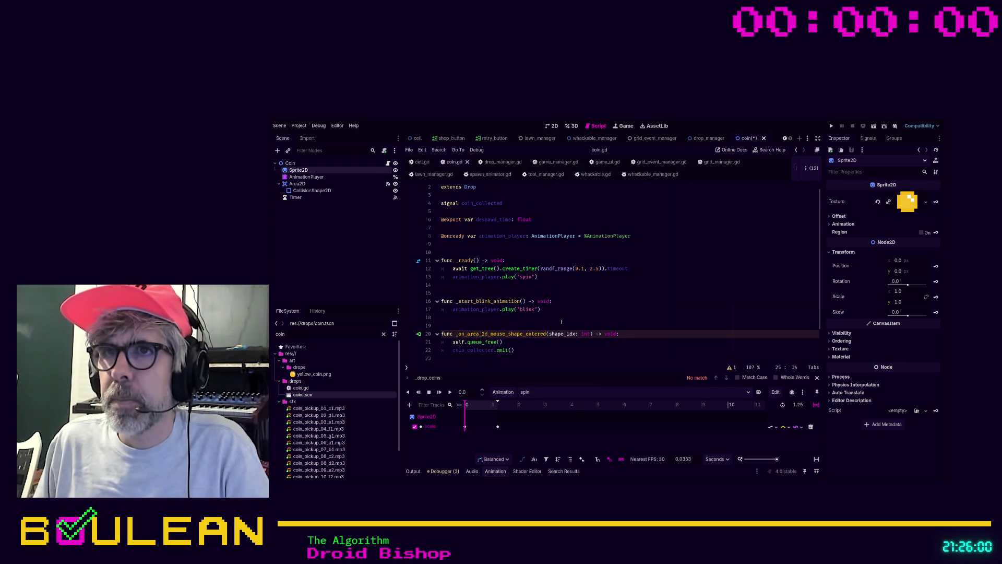
click(543, 220)
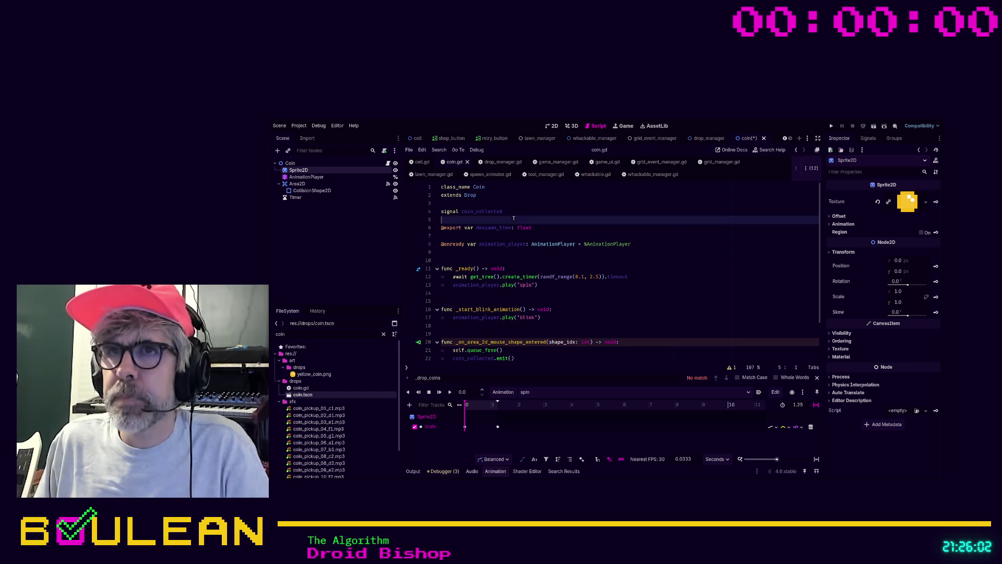
key(Return)
key(Return)
key(Up)
text(var fl)
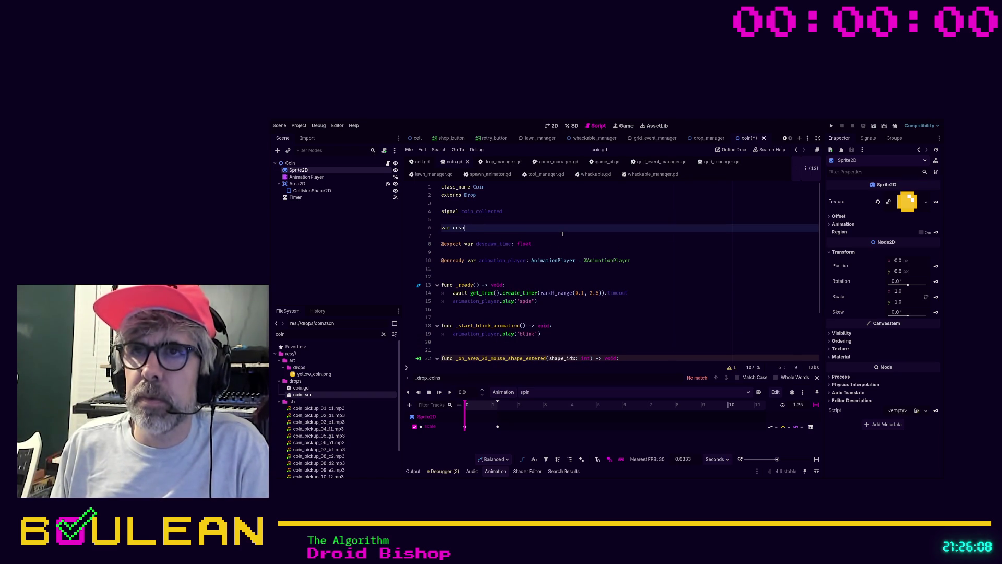
text(ashing: )
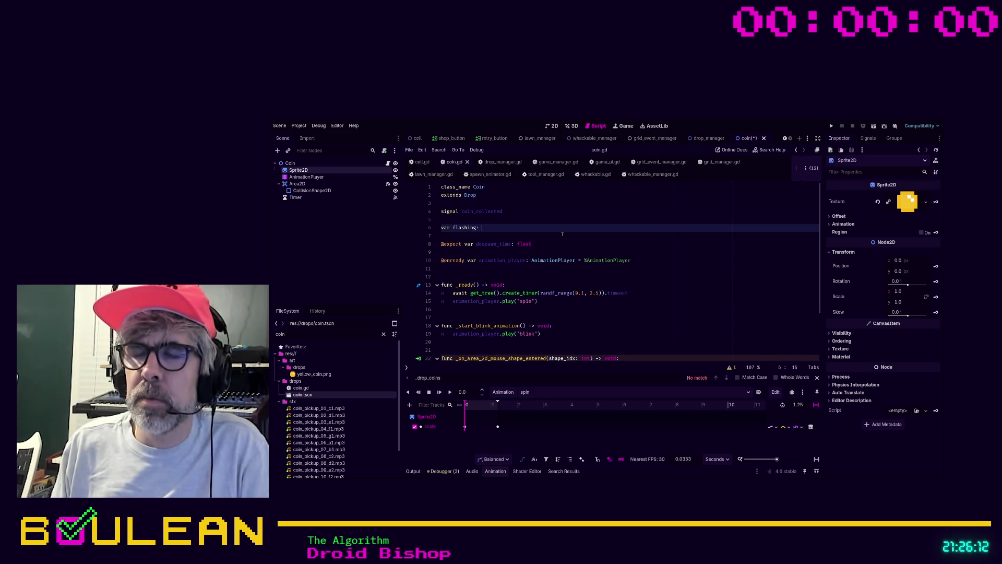
text(bo)
key(Return)
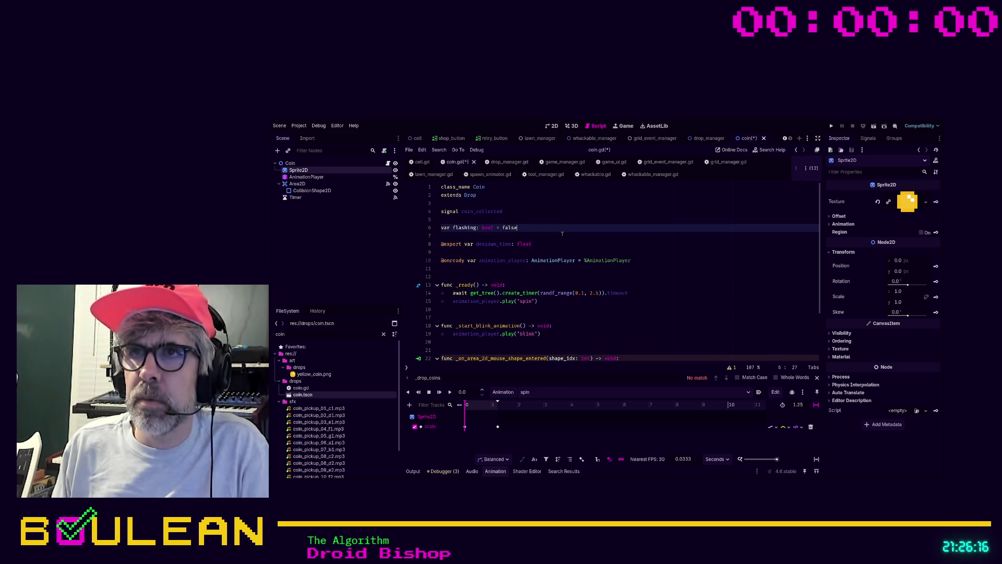
Set flashing = true inside the _on_timer_timeout handler
scroll(562, 233, down, 3)
click(535, 351)
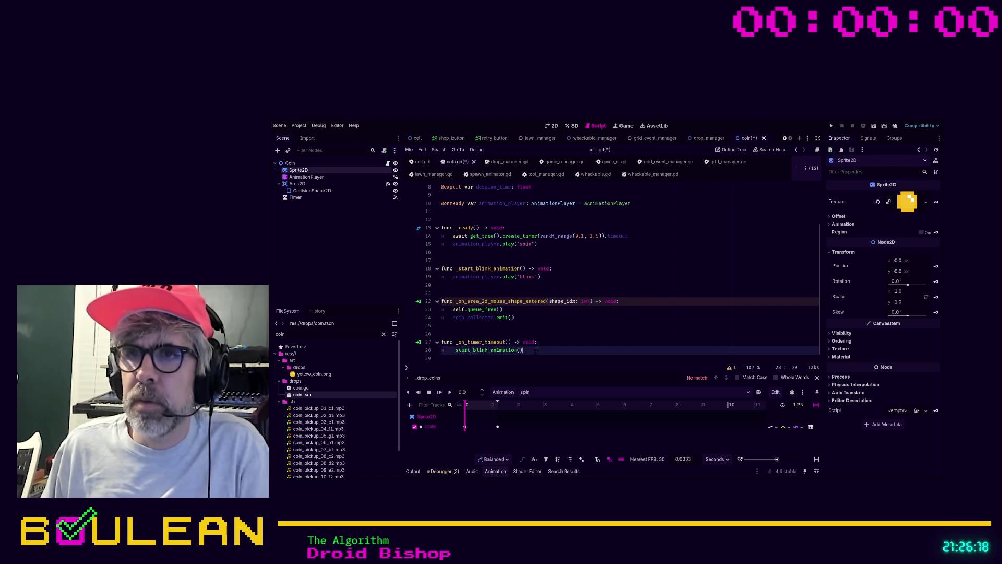
key(Return)
text(flas)
key(Return)
text(rue)
Begin a new _process function header below _ready
click(480, 249)
key(Return)
key(Return)
key(Return)
text(func _)
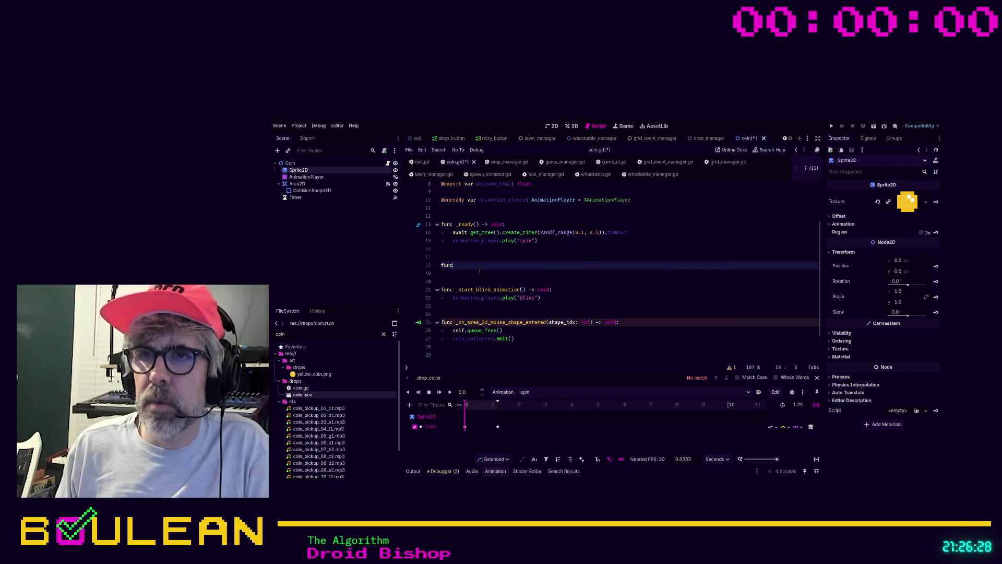
text(pr)
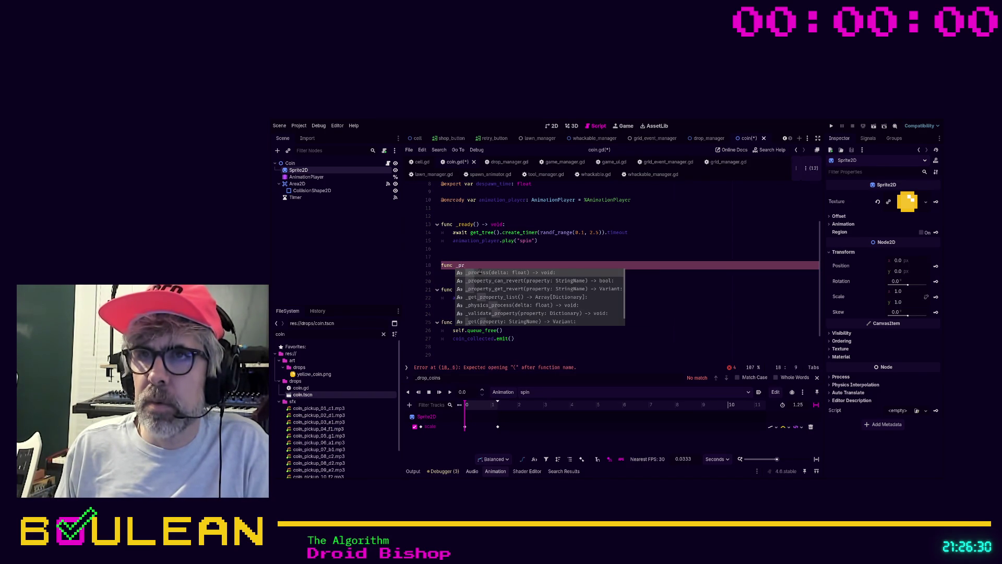
Complete func _process(delta: float) -> void: with an if flashing == true: check
key(Return)
key(Return)
text(if flashing == true)
key(Return)
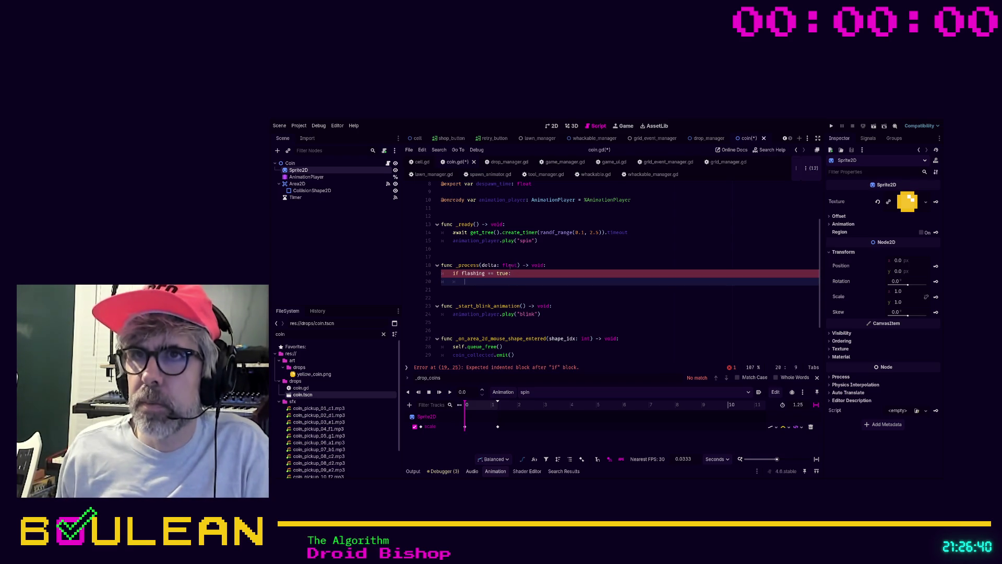
scroll(516, 260, up, 1)
scroll(504, 237, up, 1)
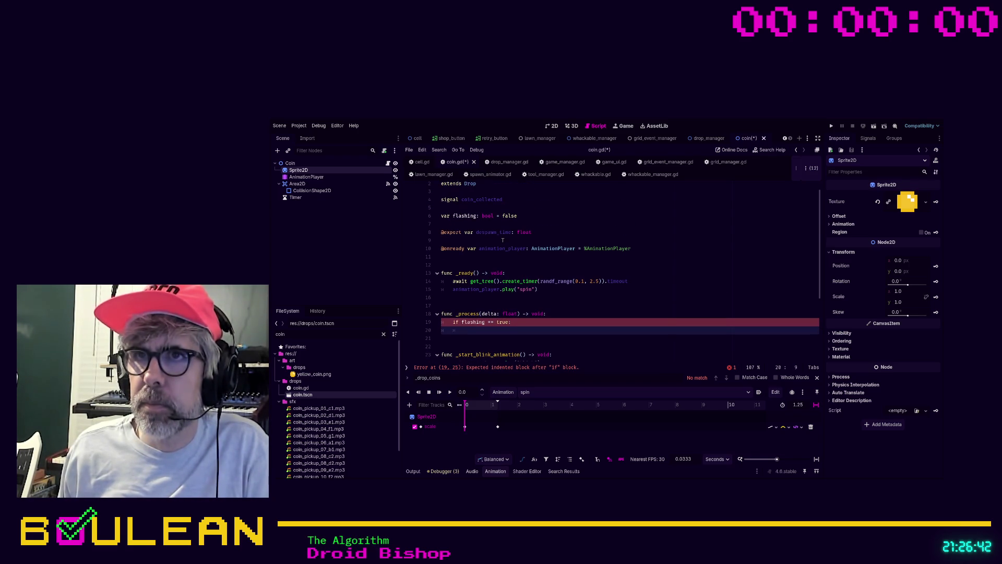
Declare var flash_time: float = 3.5 under flashing and open the if block's body
click(475, 225)
key(Return)
key(Up)
text(var flash_time: fl)
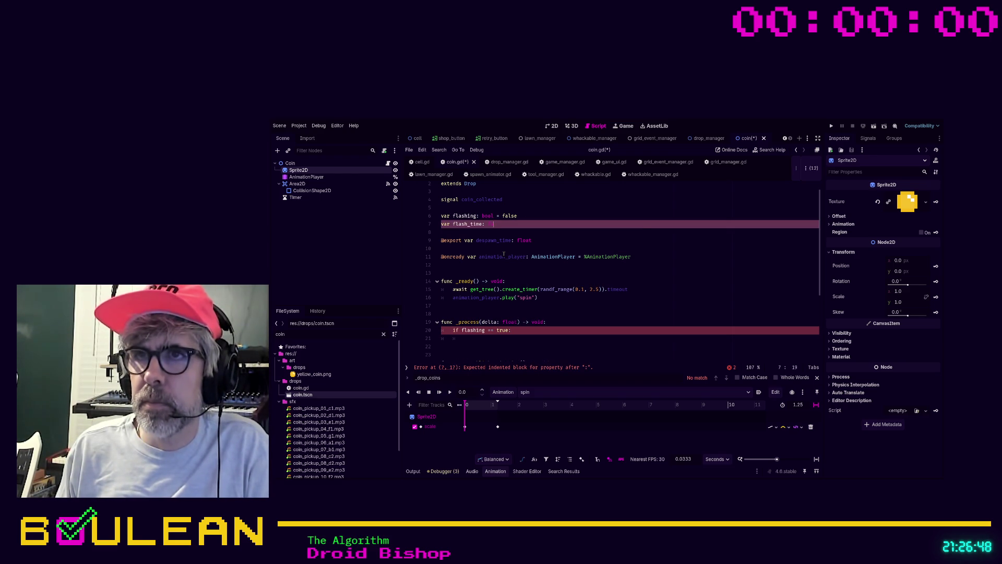
text(oat 3.5)
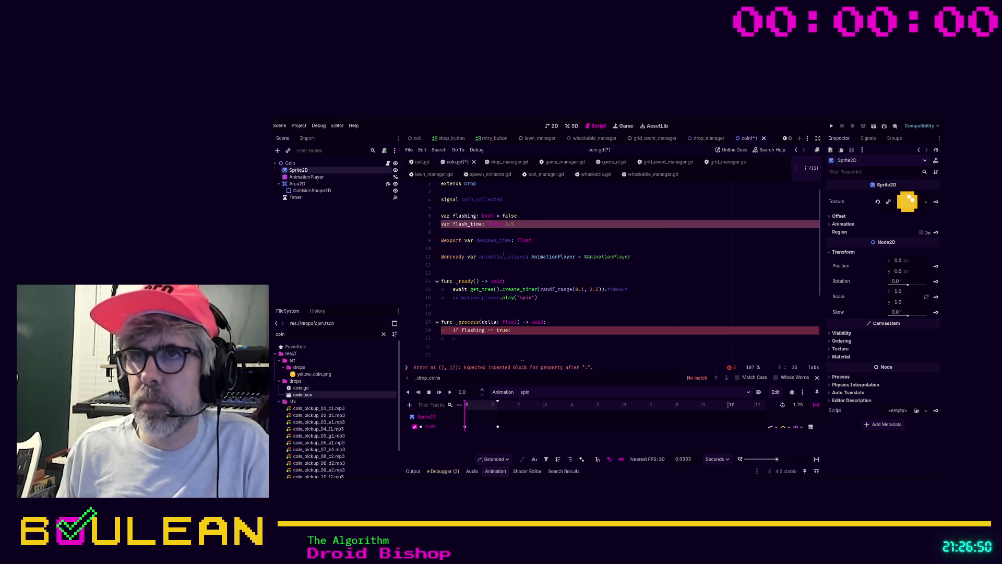
key(Left)
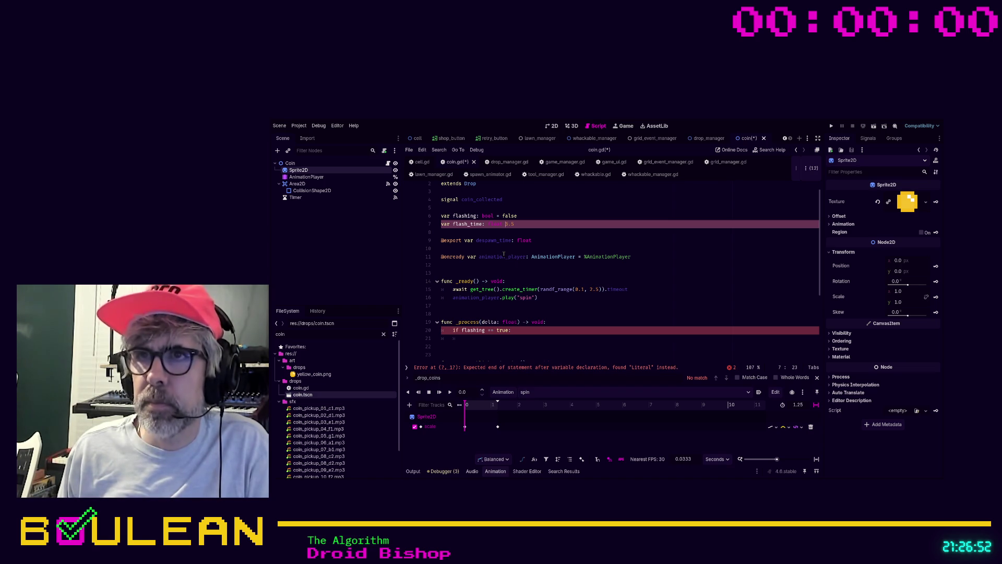
click(540, 330)
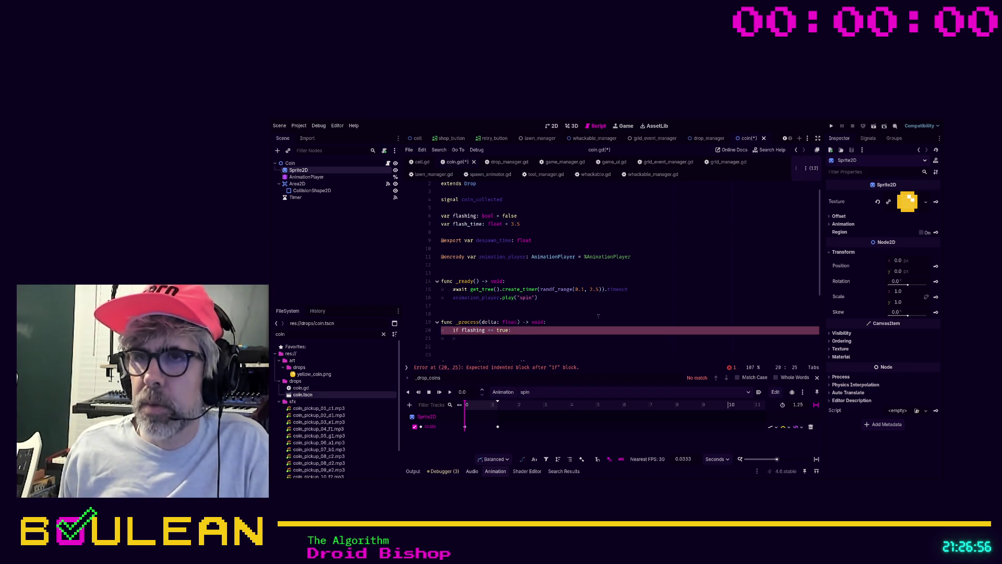
scroll(598, 315, down, 1)
key(Return)
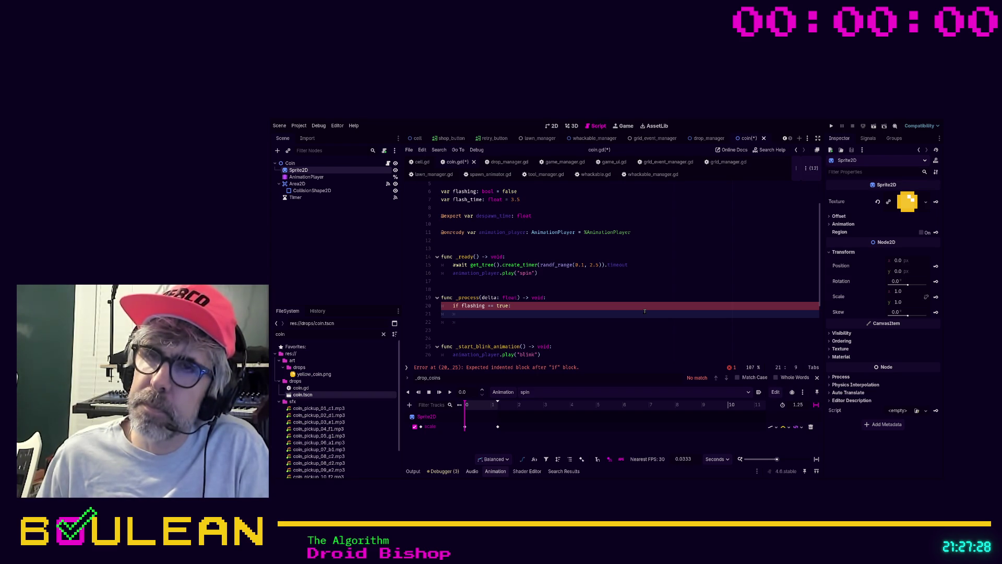
Inside the flashing block, hide the coin with visible = false when it is visible
text(if visible)
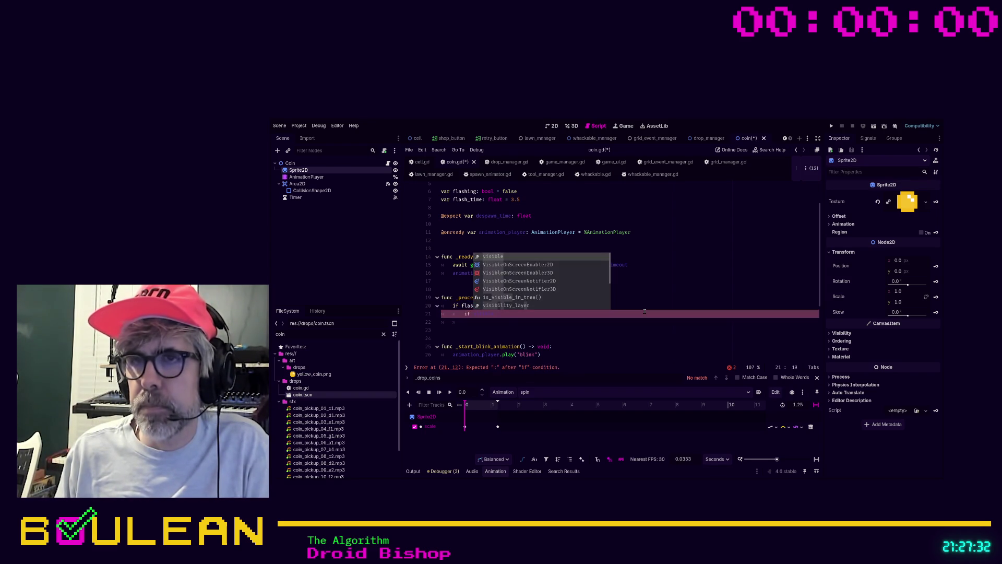
text(:)
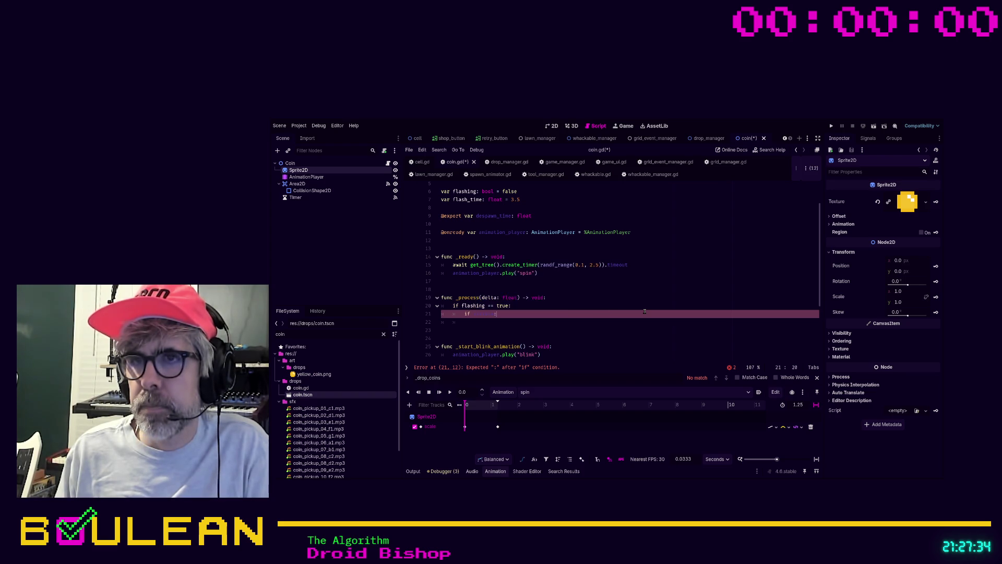
key(Return)
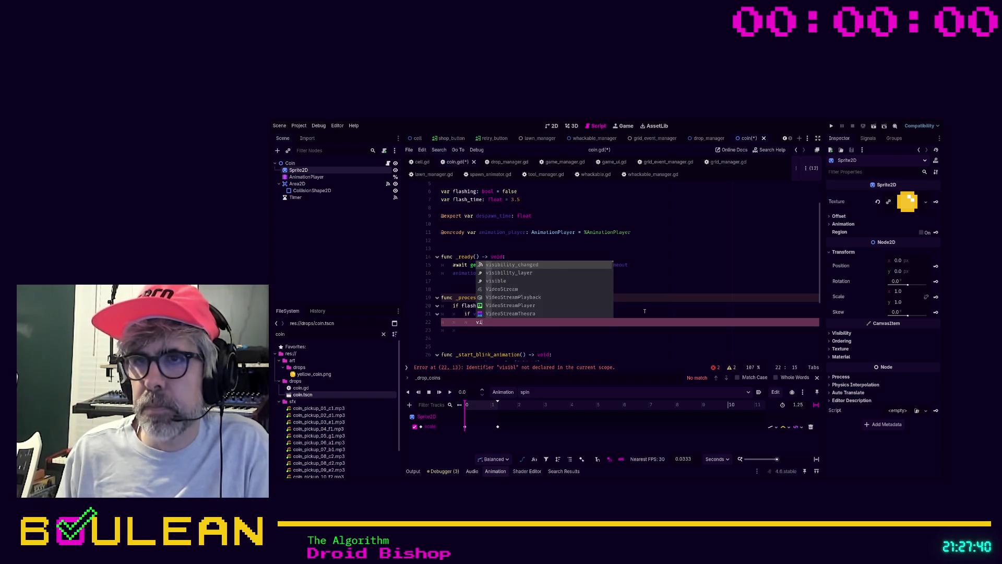
key(BackSpace)
key(BackSpace)
text(visible)
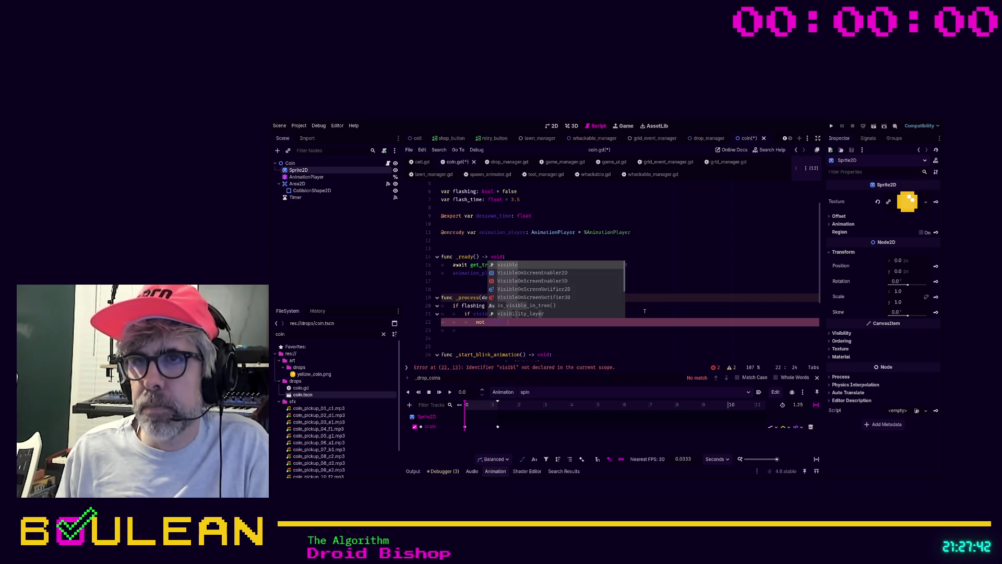
key(Return)
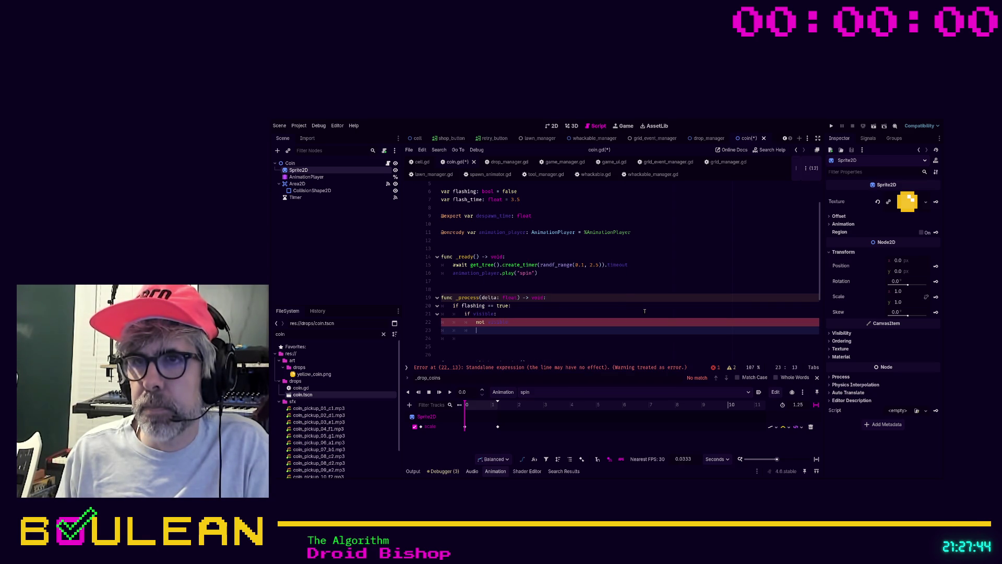
key(Up)
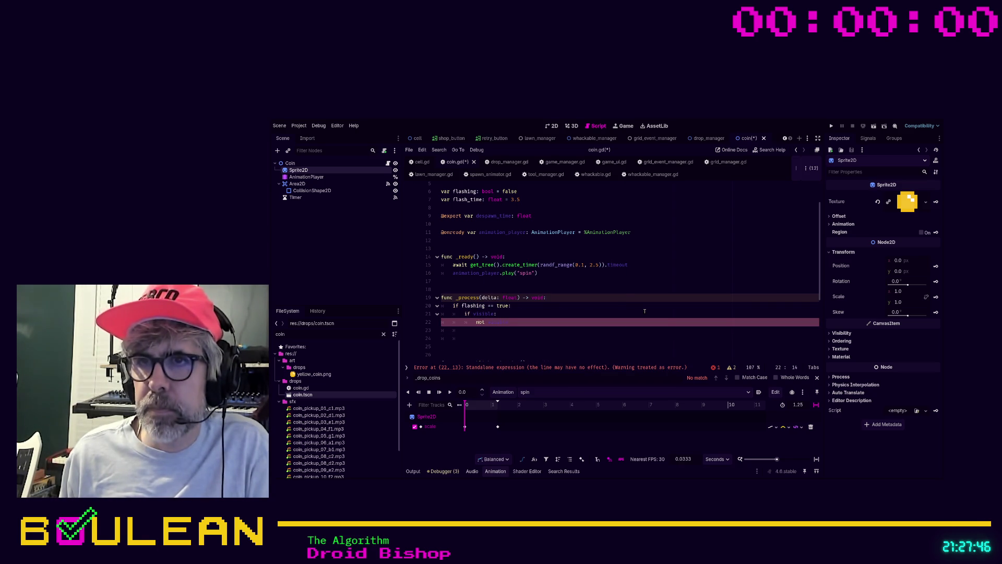
key(shift+End)
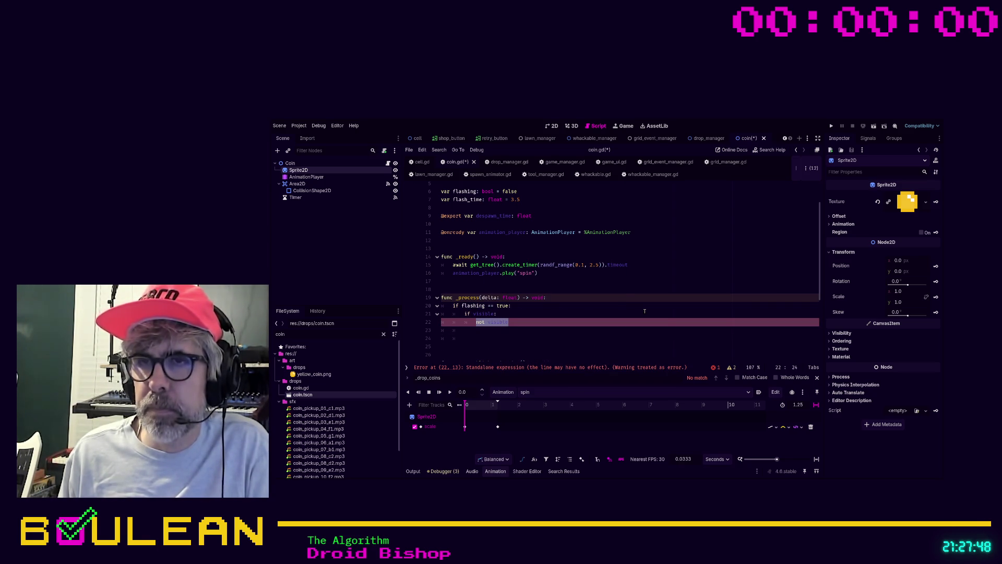
text(visible)
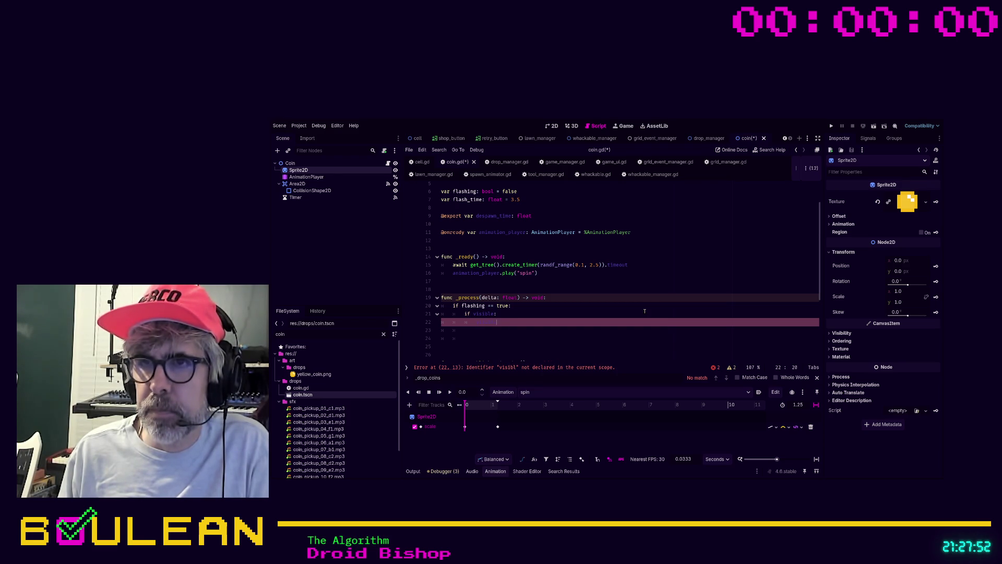
text( = false)
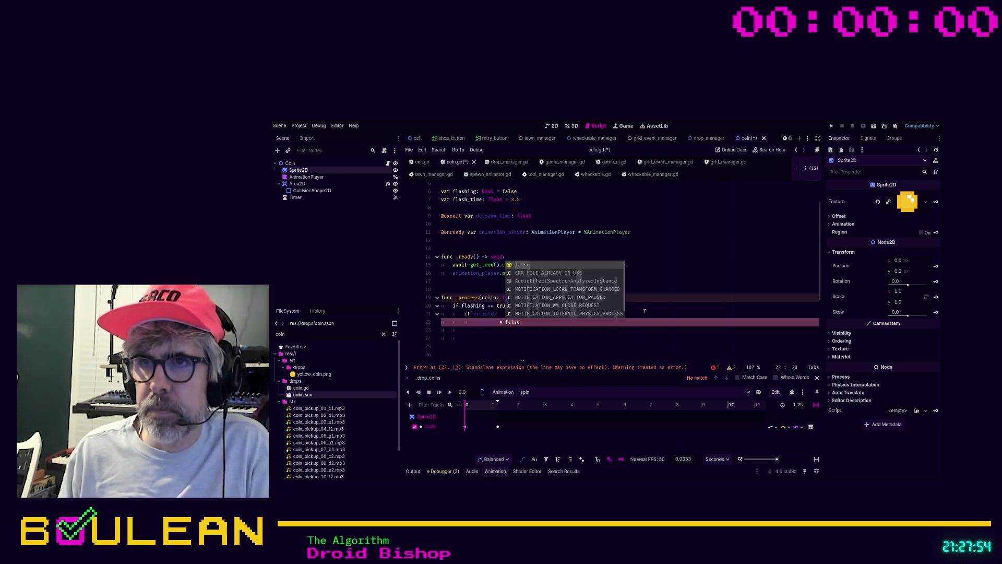
key(Return)
Add an elif not visible branch that sets visible = true
text(if not visible:)
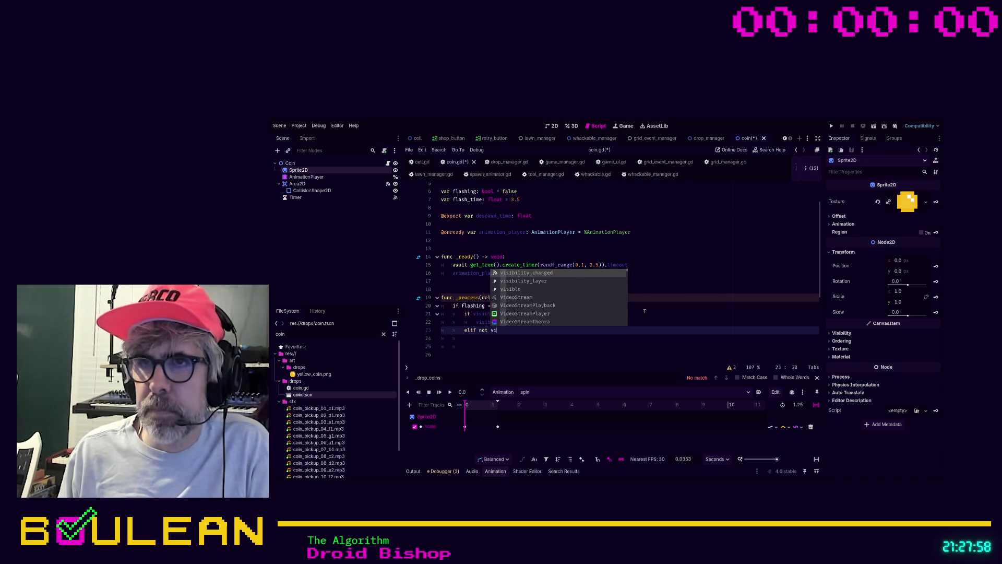
key(Return)
text(visible = true)
key(Return)
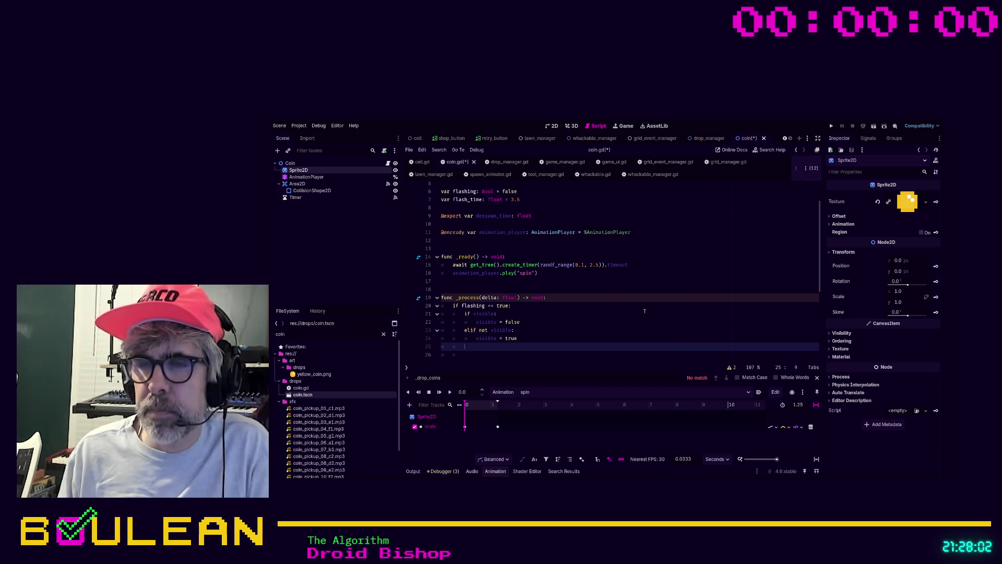
text(it tre)
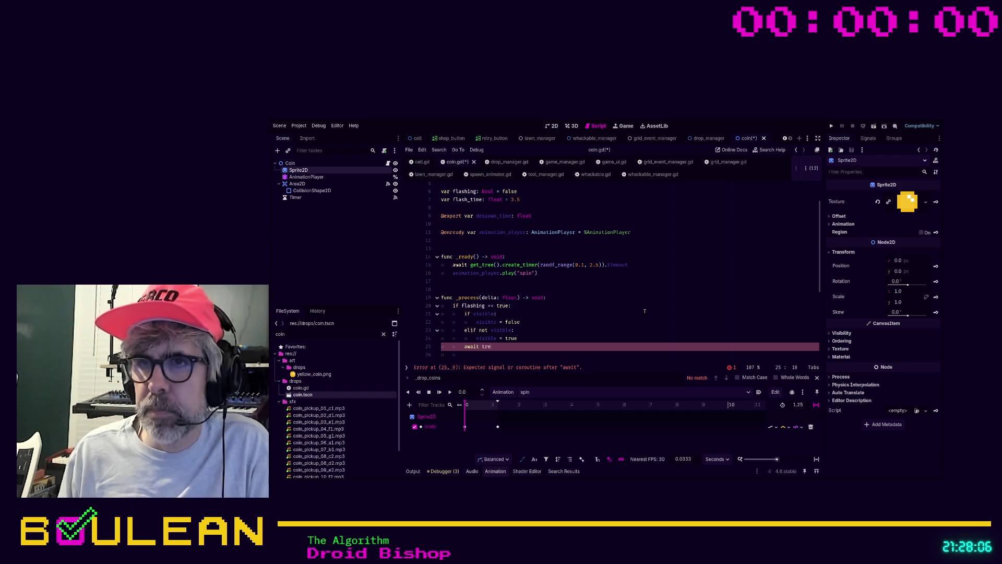
End the flashing block with await get_tree().create_timer(flash_time).timeout and save coin.gd
key(BackSpace)
key(BackSpace)
key(BackSpace)
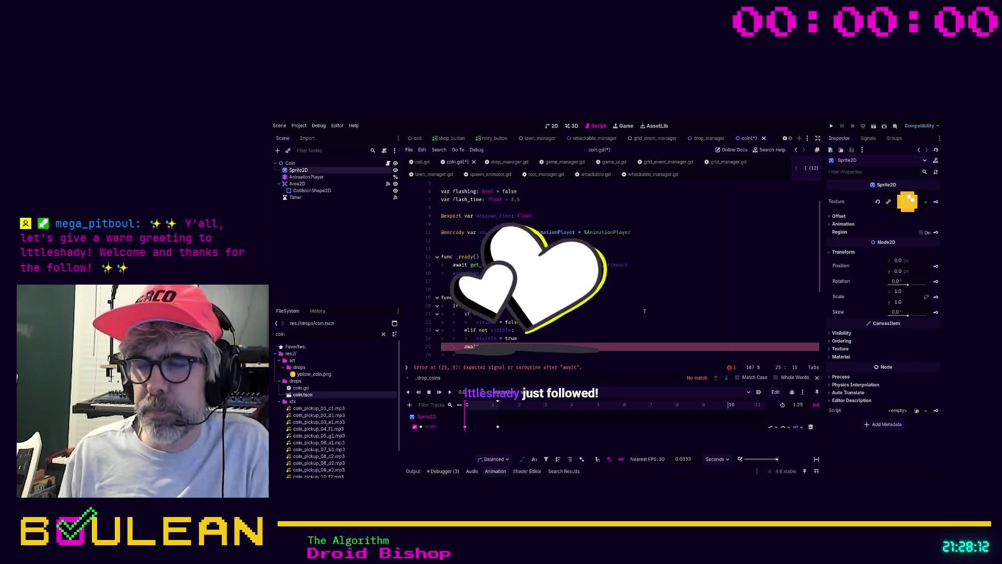
text(get_tree)
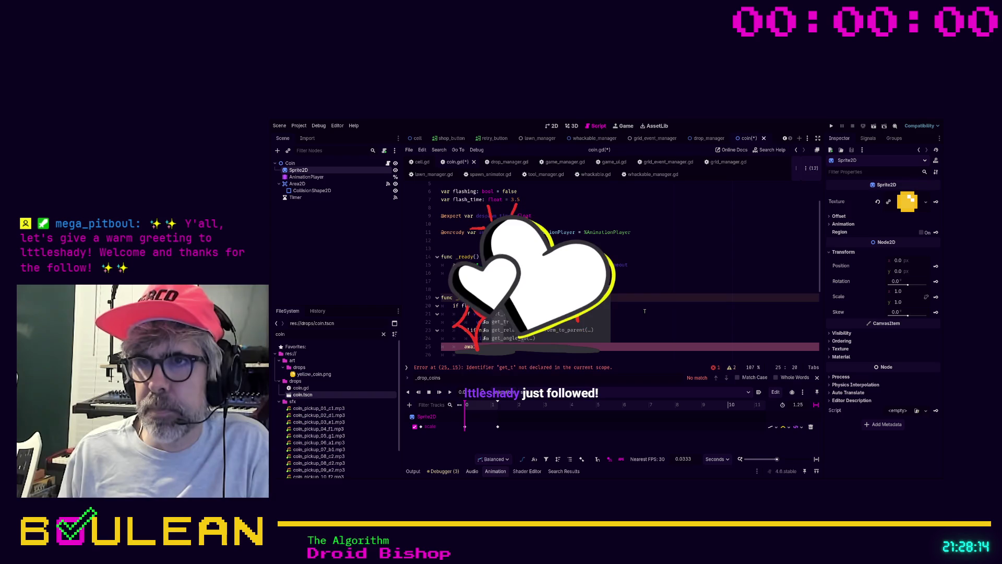
text(().create_timer()
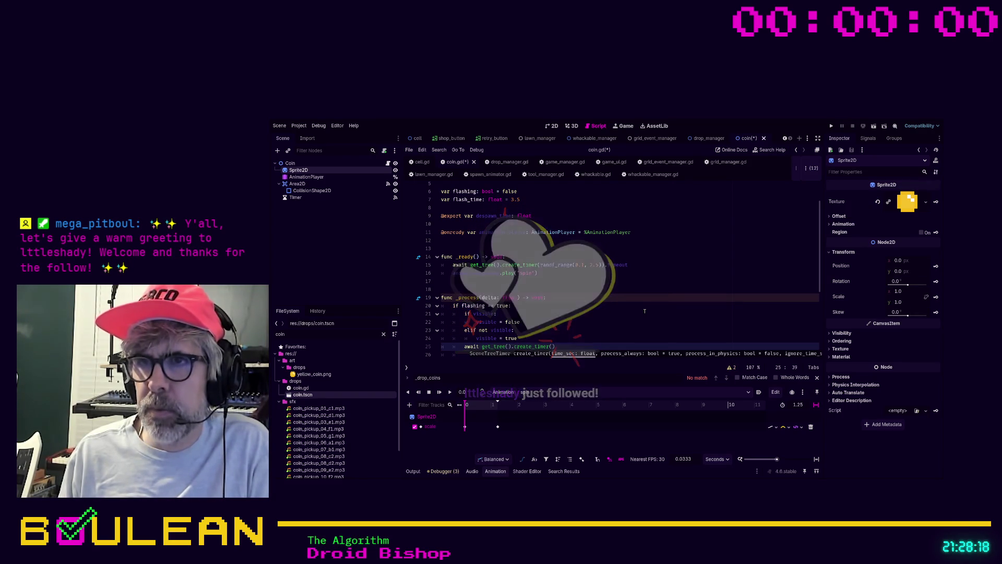
text(flash_)
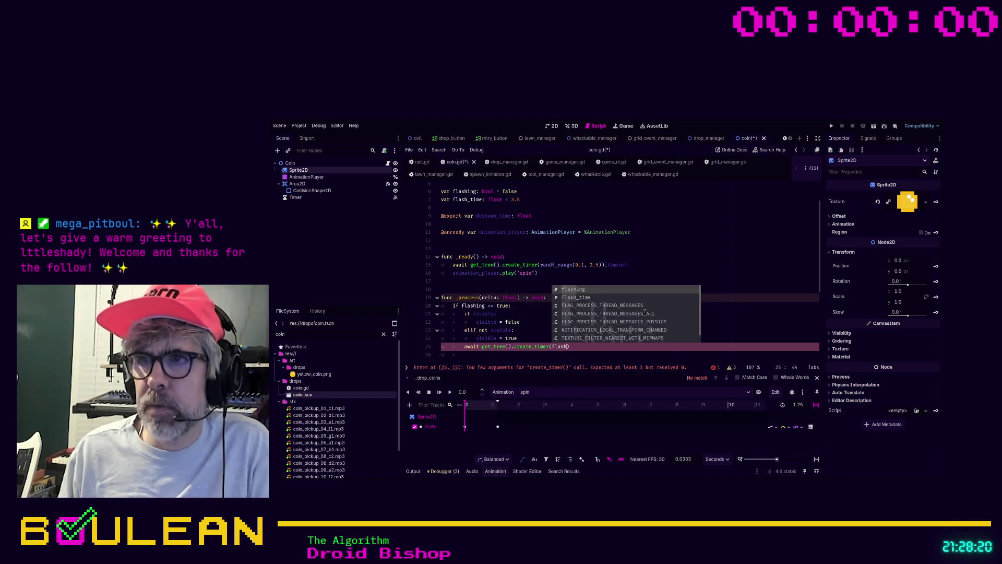
key(Return)
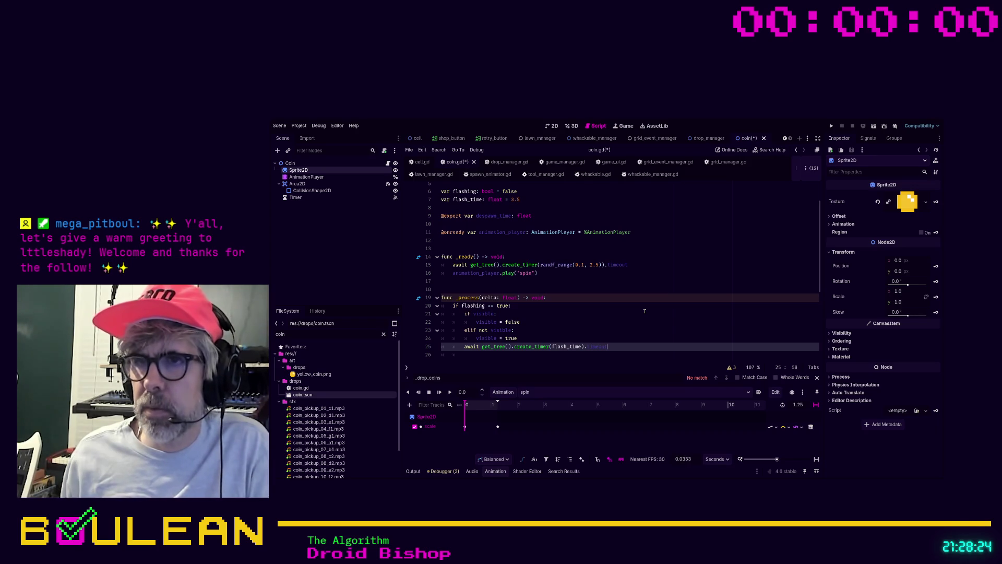
key(ctrl+s)
Run the project with F5 to test the coin flashing
click(629, 313)
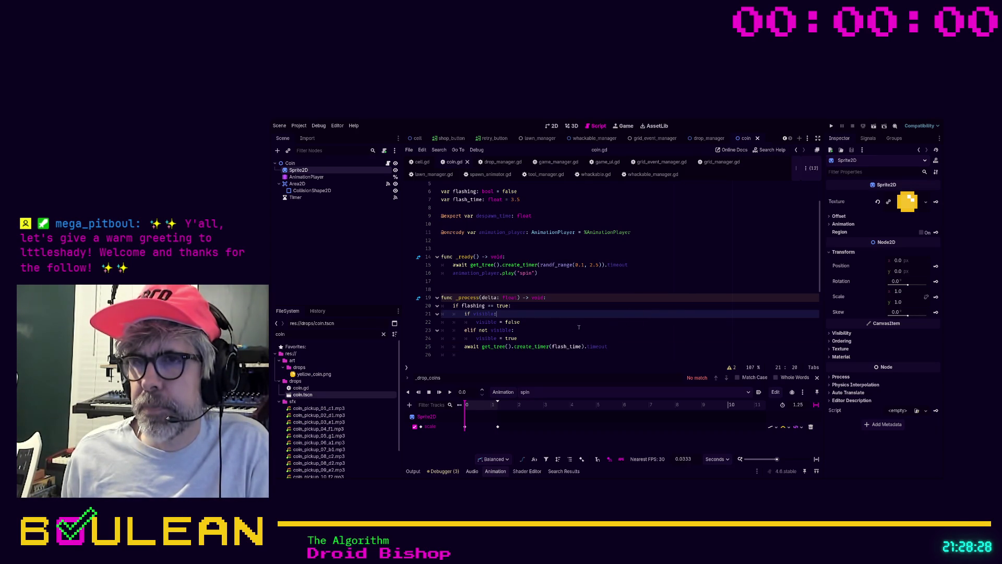
click(610, 346)
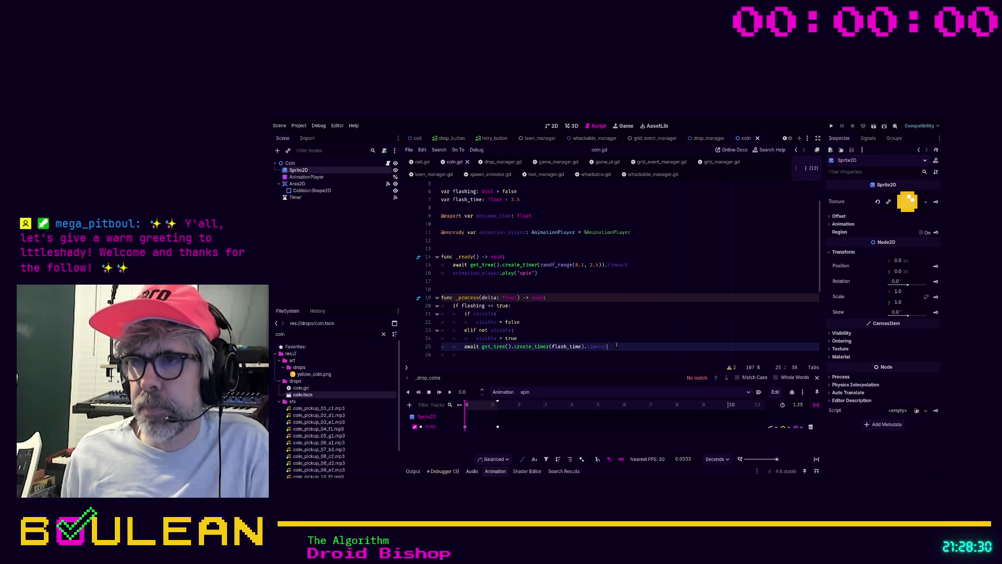
key(F5)
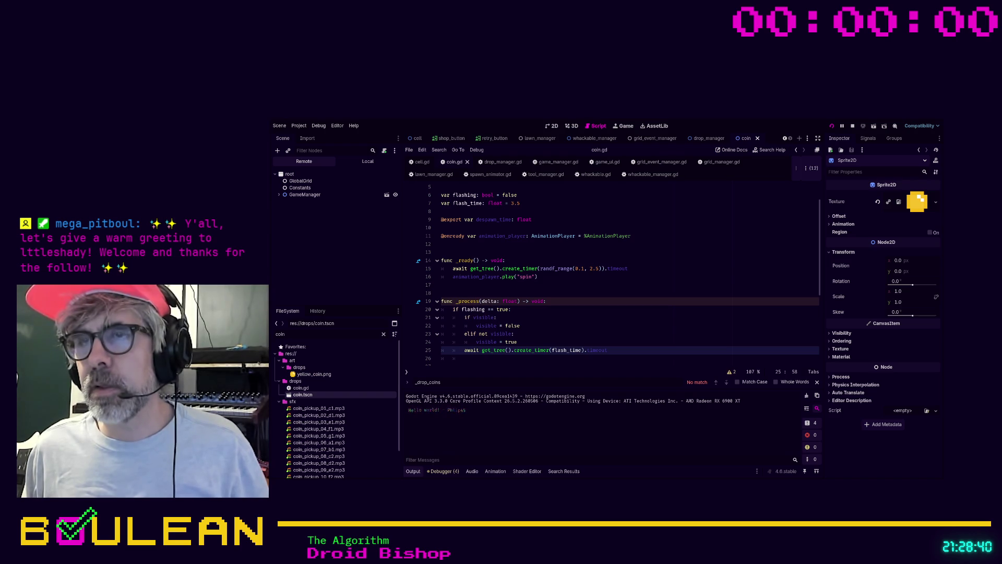
Playtest by whacking creatures over several rounds to watch coin bursts, then stop with F8
key(F5)
click(478, 261)
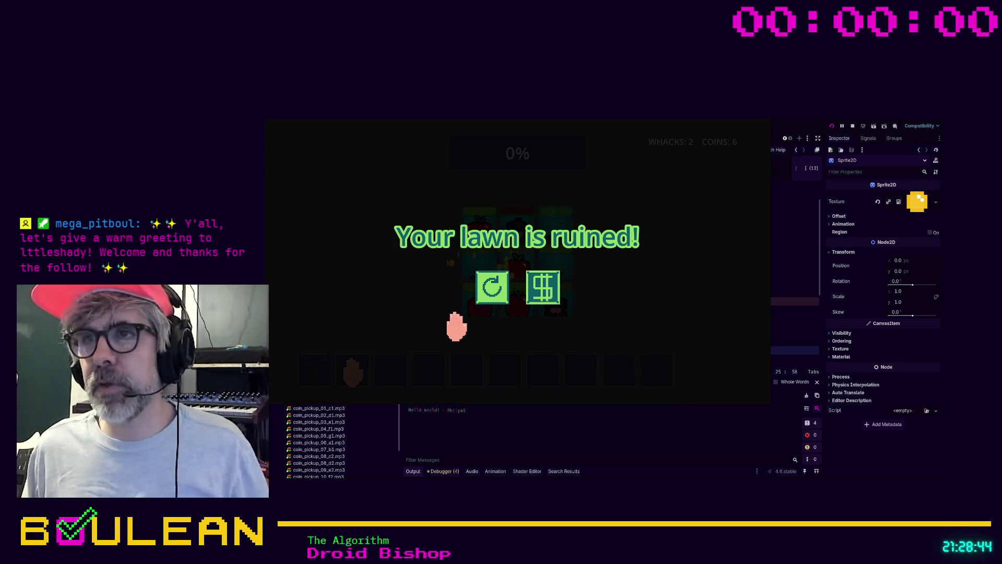
click(490, 291)
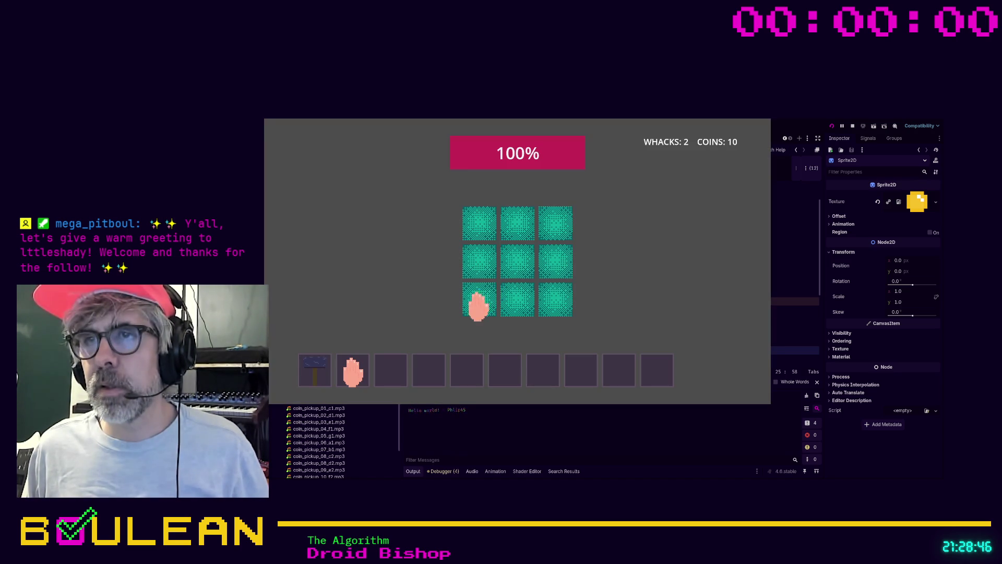
click(555, 303)
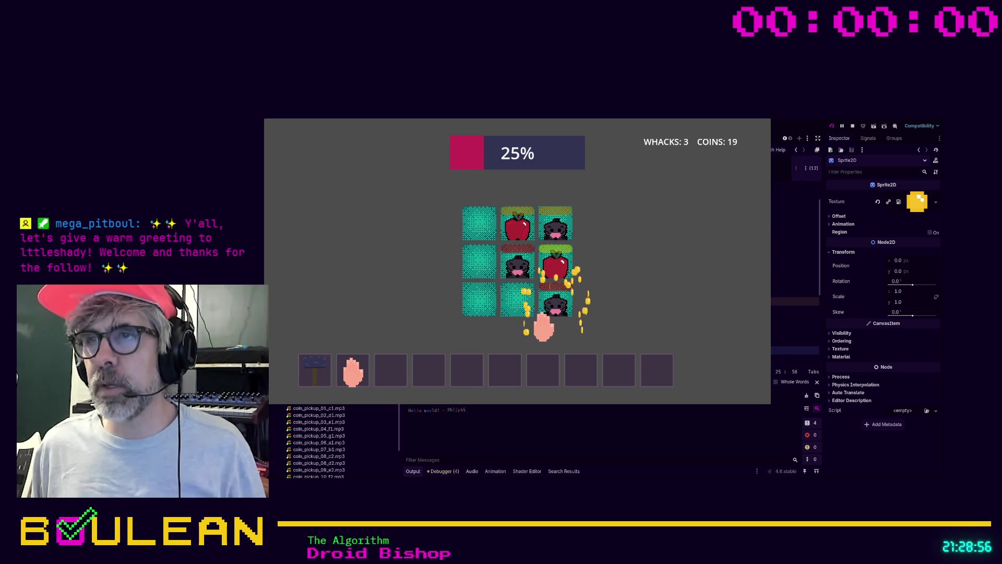
click(495, 289)
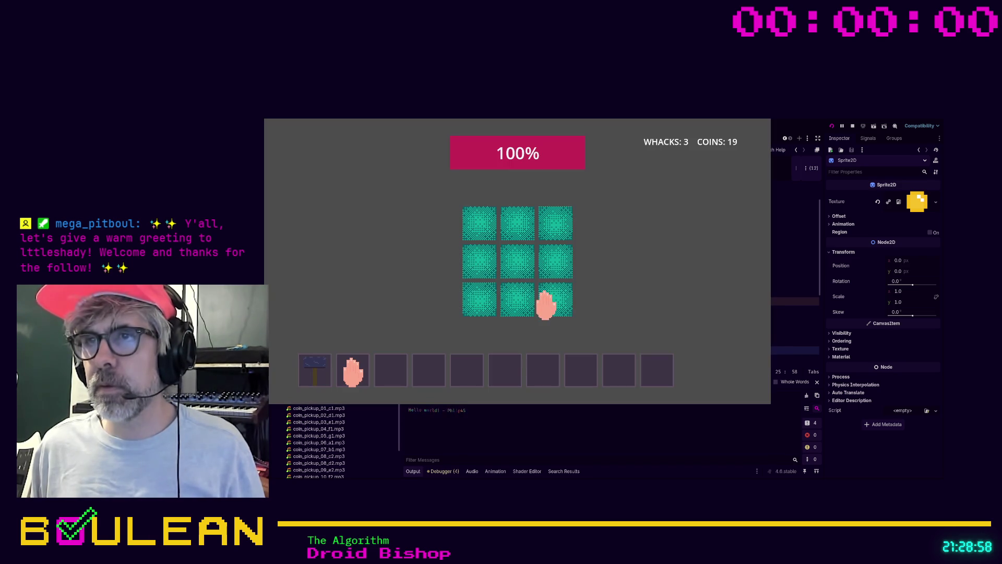
click(516, 303)
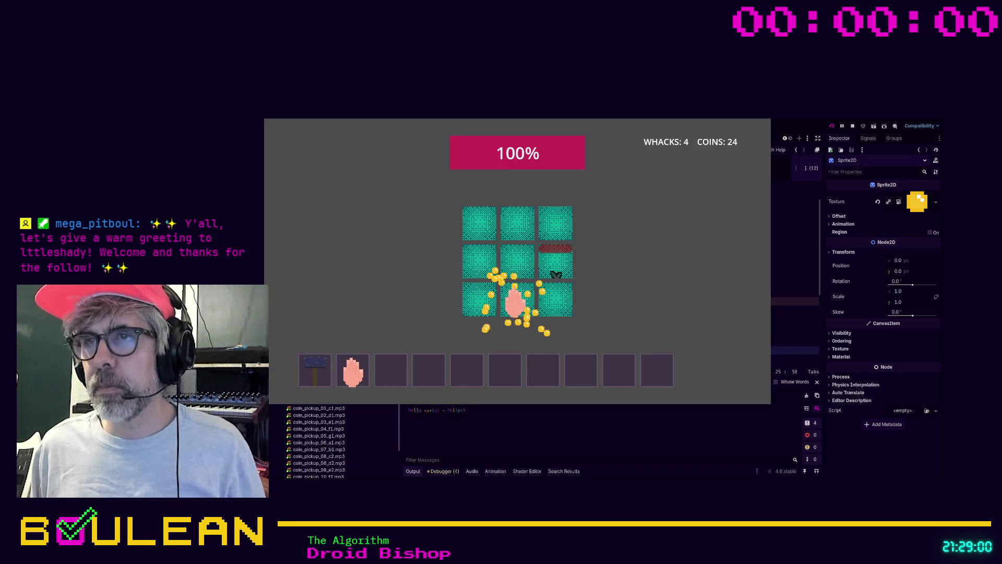
click(551, 265)
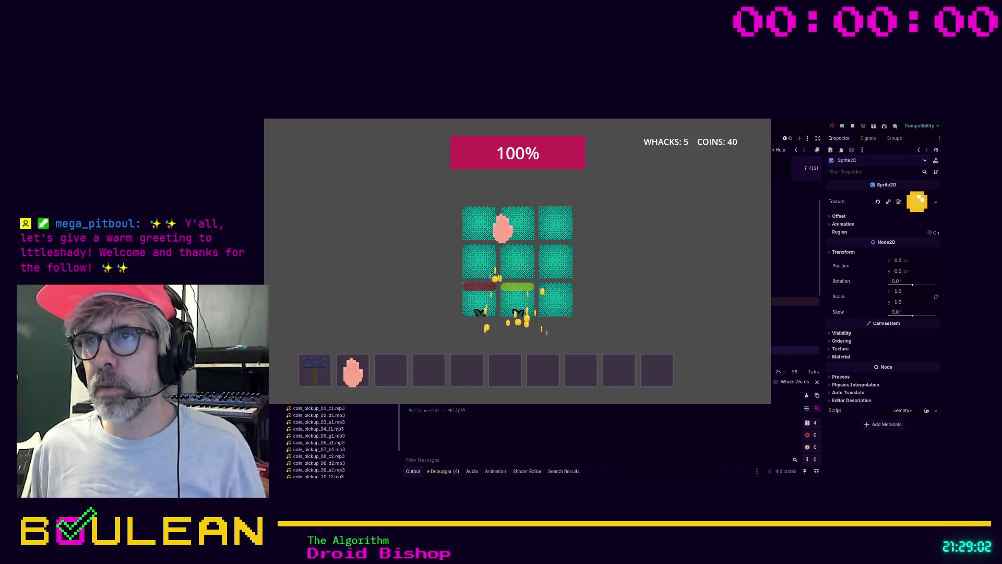
click(556, 220)
click(555, 267)
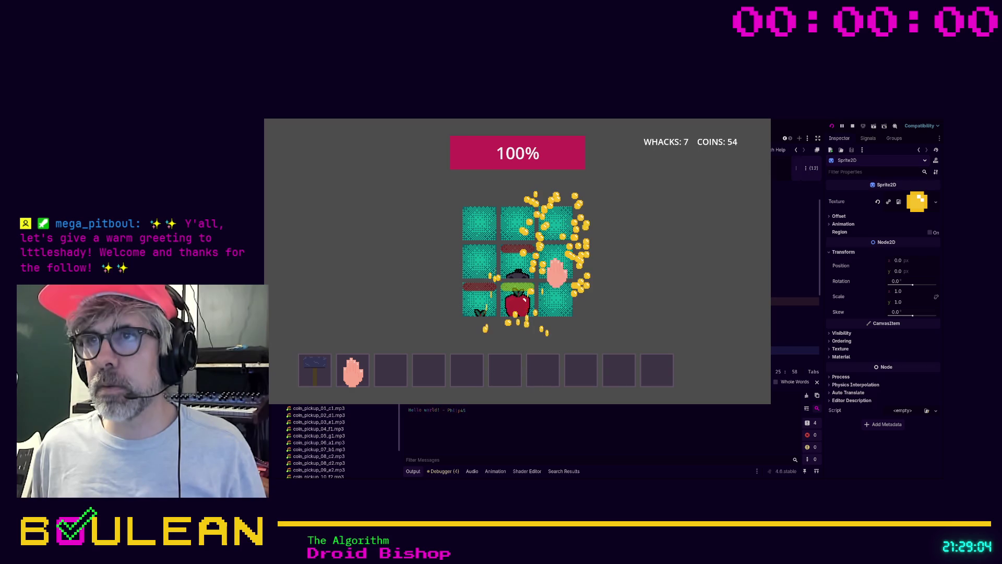
click(517, 304)
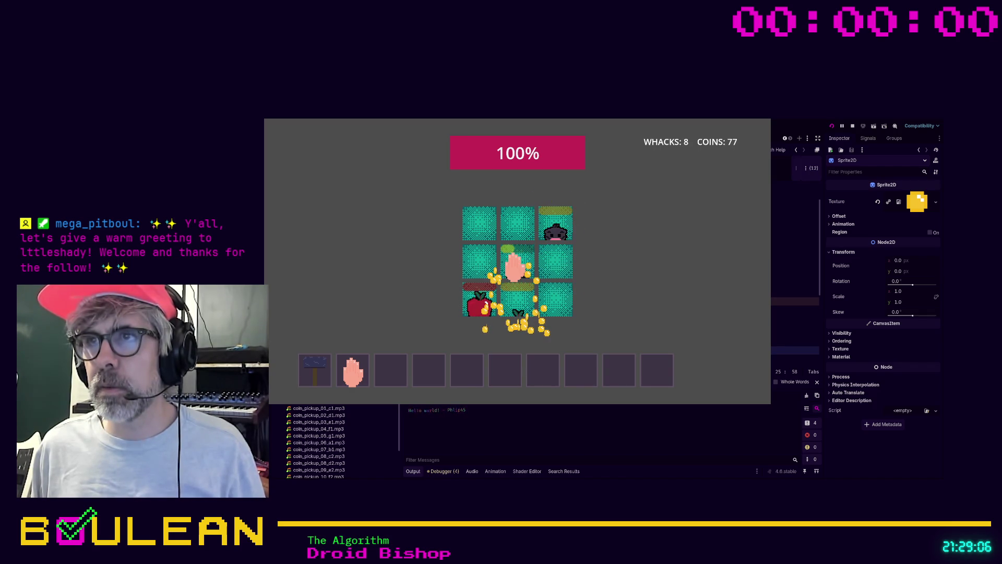
click(474, 313)
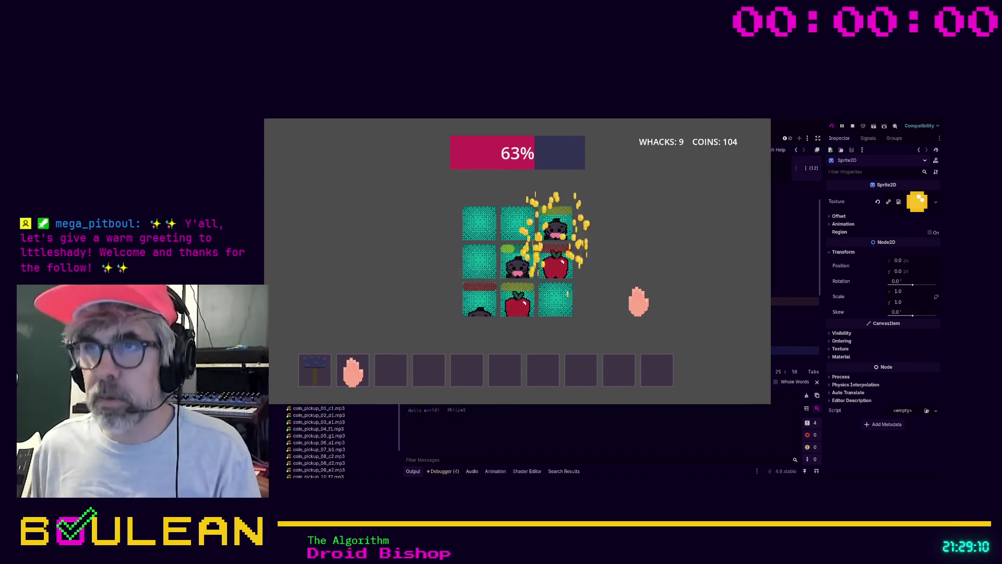
key(F8)
click(533, 204)
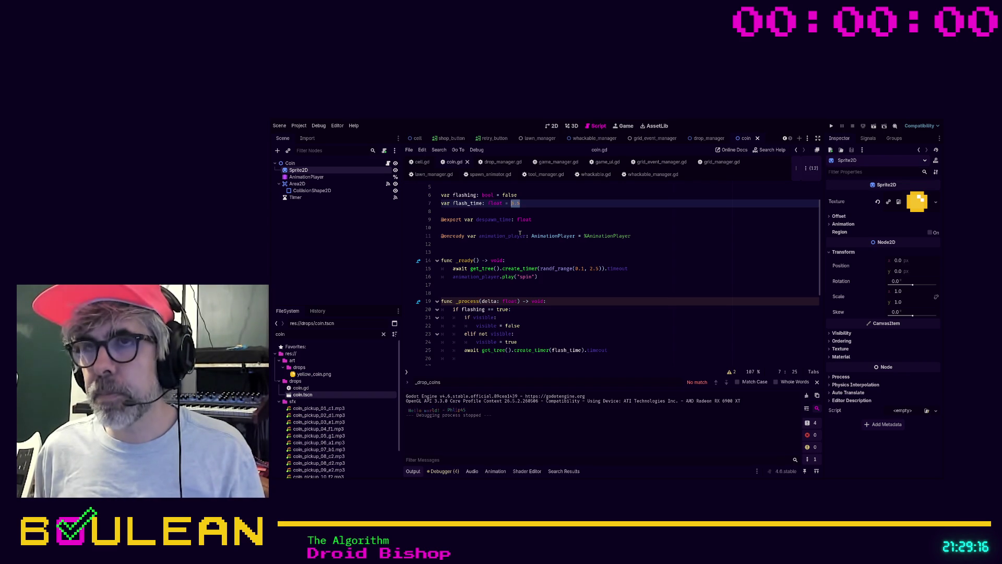
Change flash_time on line 7 to 15.0, then briefly run the game and stop it
text(15.0)
key(F5)
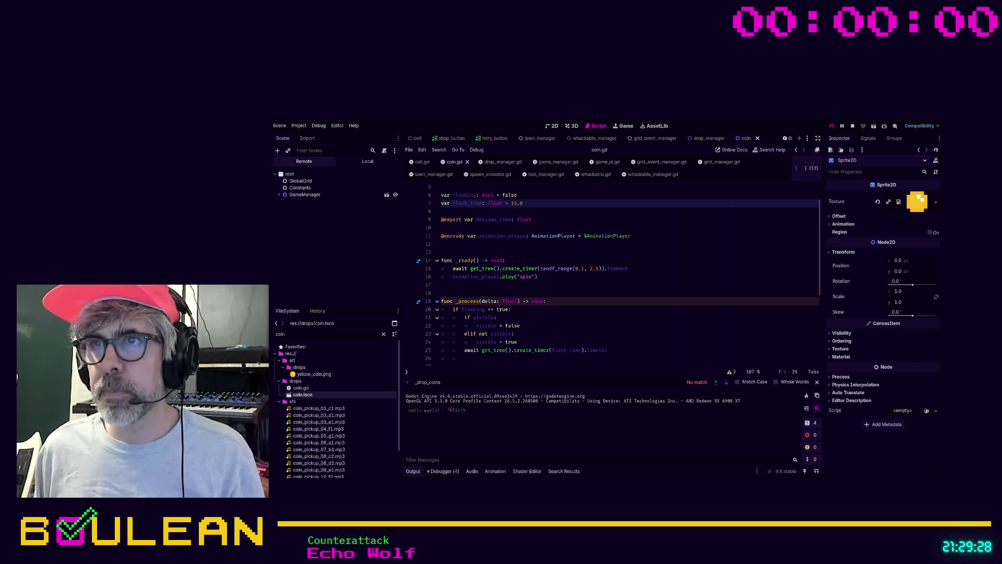
key(alt+Tab)
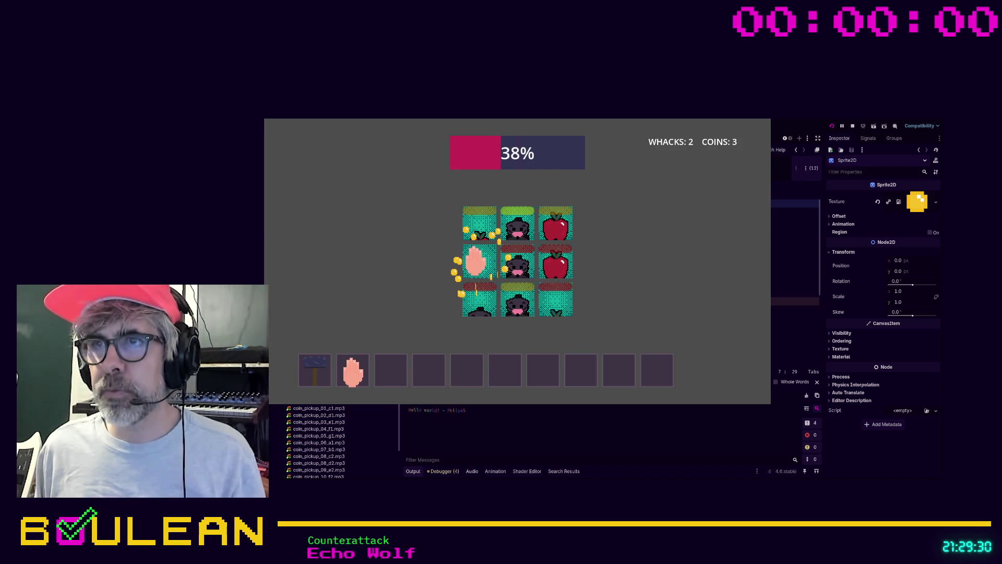
key(F8)
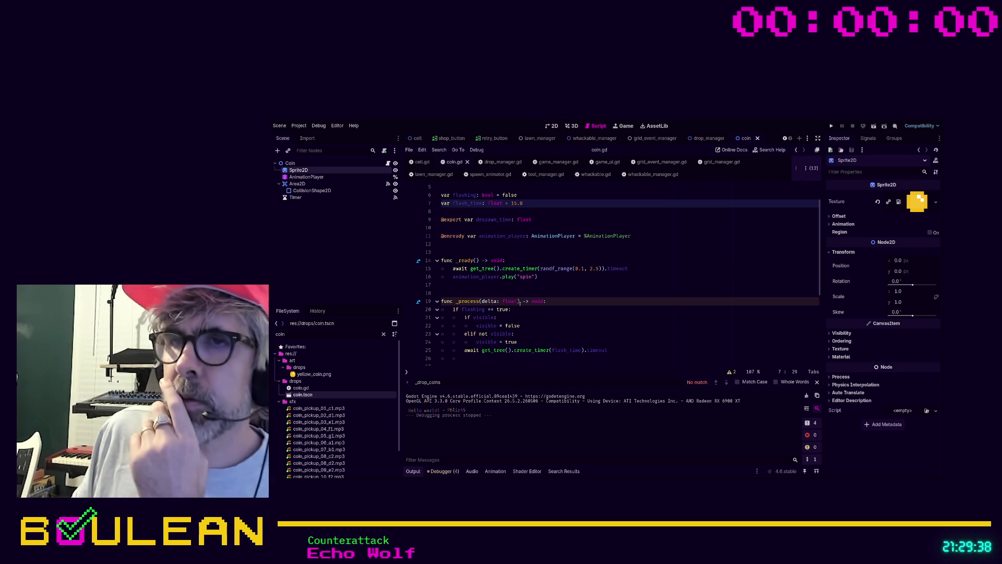
Outdent the await line in _process and insert 'flashing = false' above it
scroll(538, 303, down, 1)
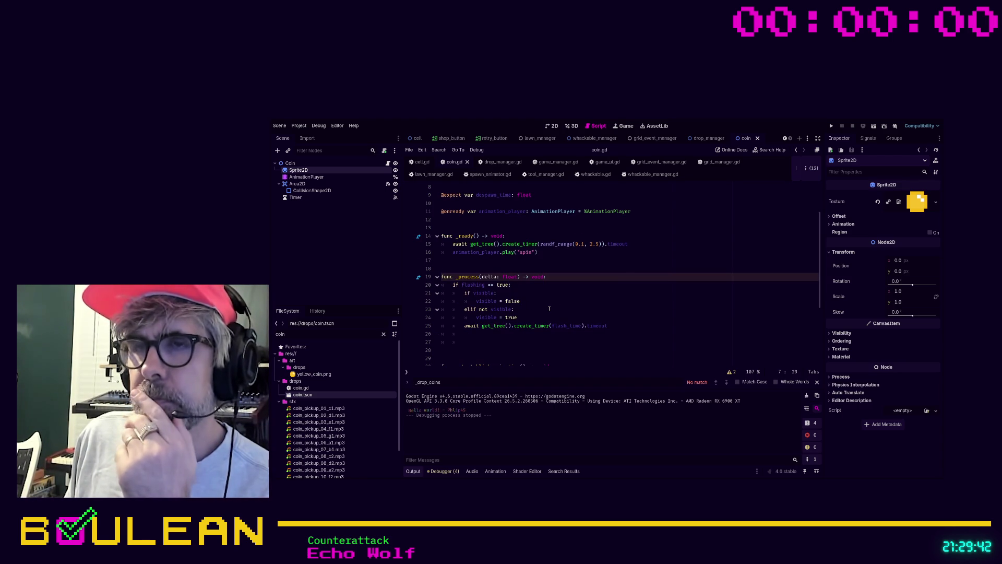
scroll(554, 307, up, 3)
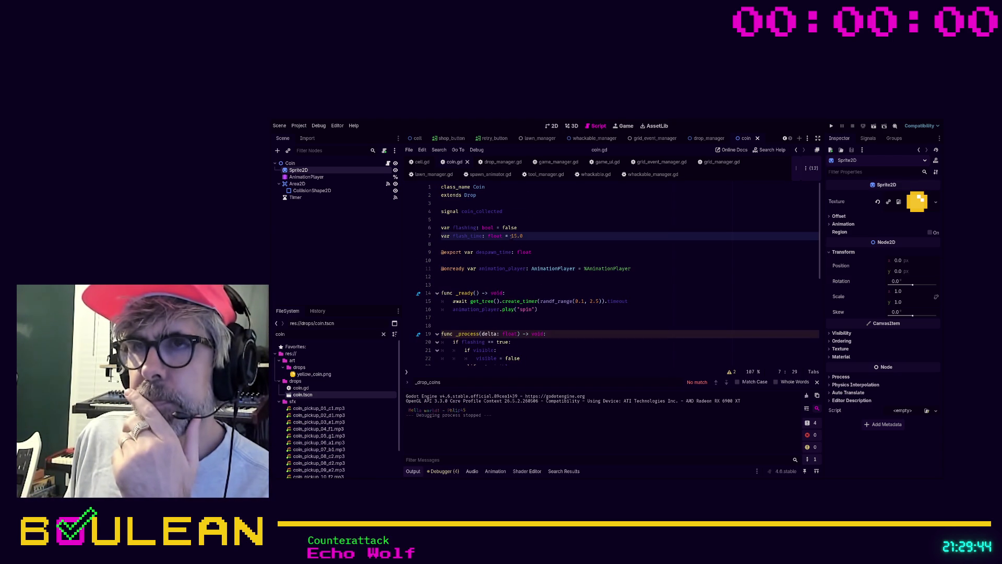
double_click(513, 236)
scroll(553, 245, down, 3)
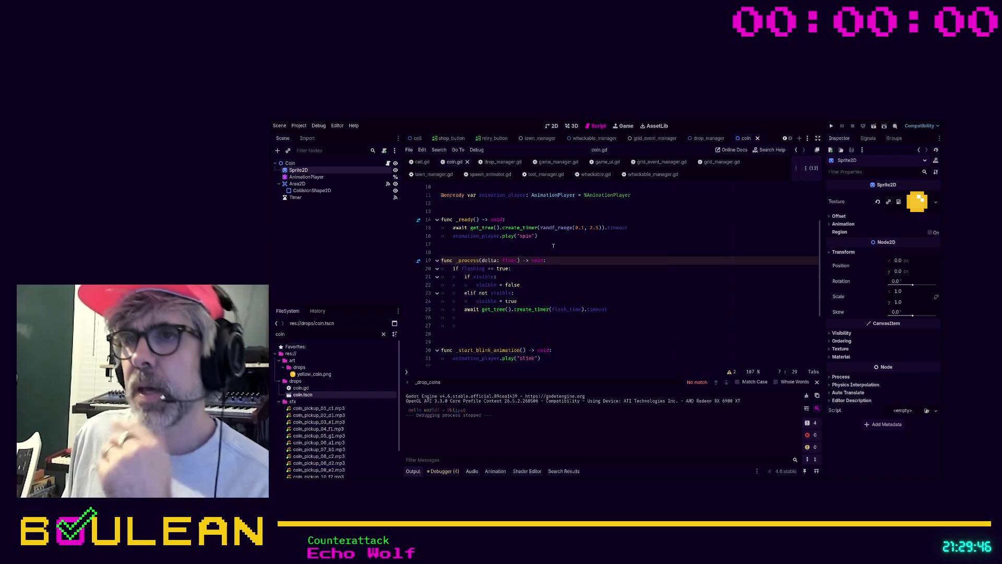
scroll(553, 246, up, 2)
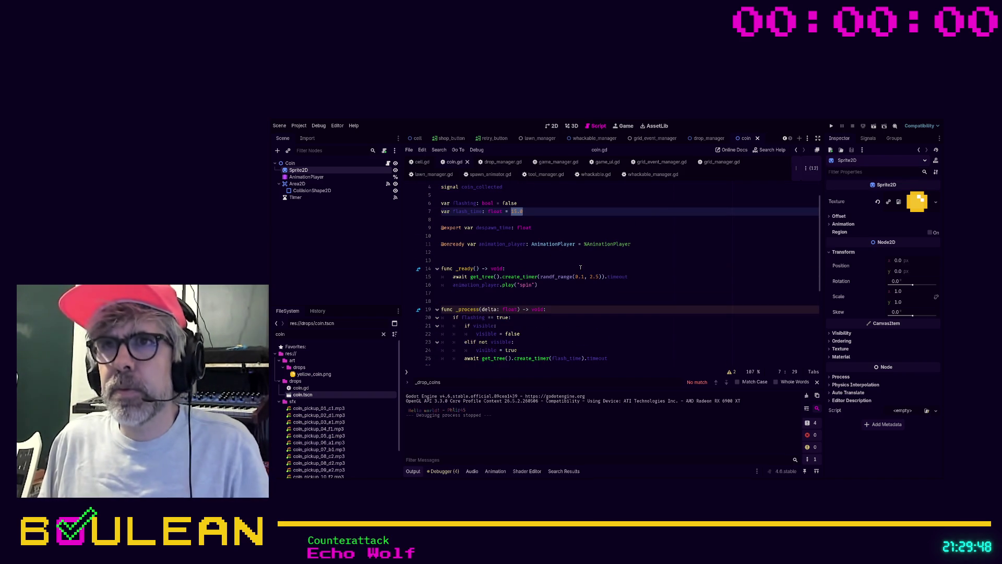
scroll(580, 268, down, 1)
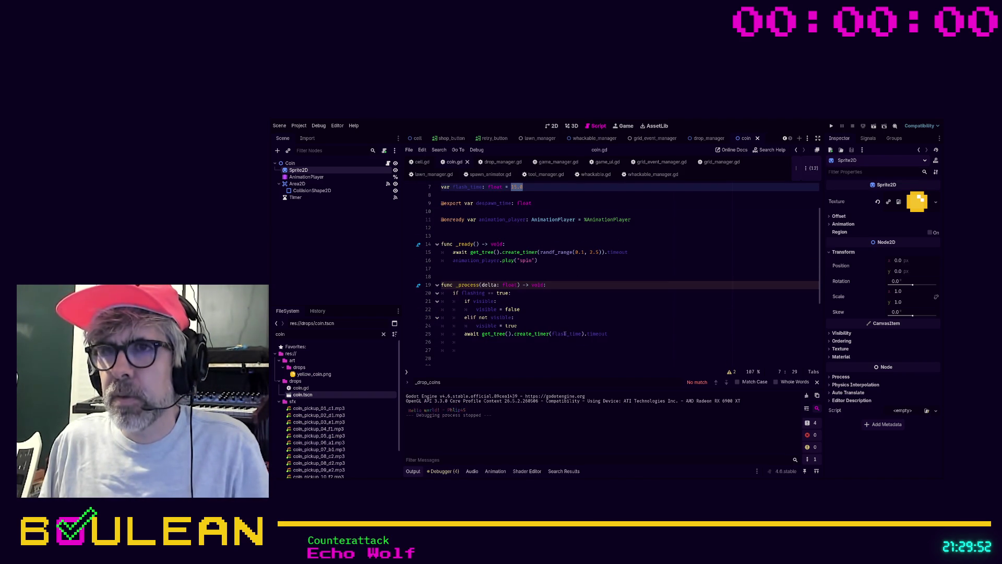
click(466, 334)
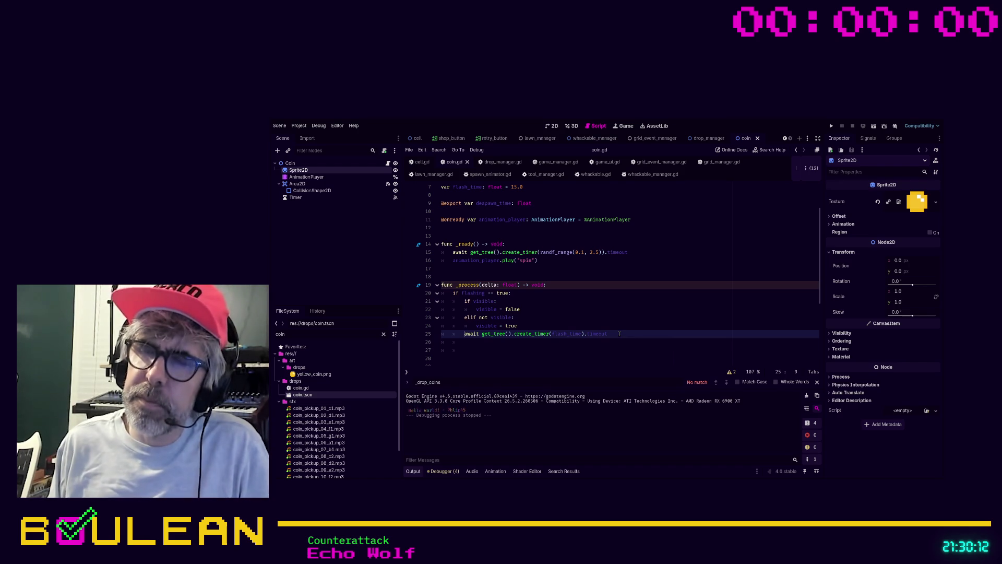
key(BackSpace)
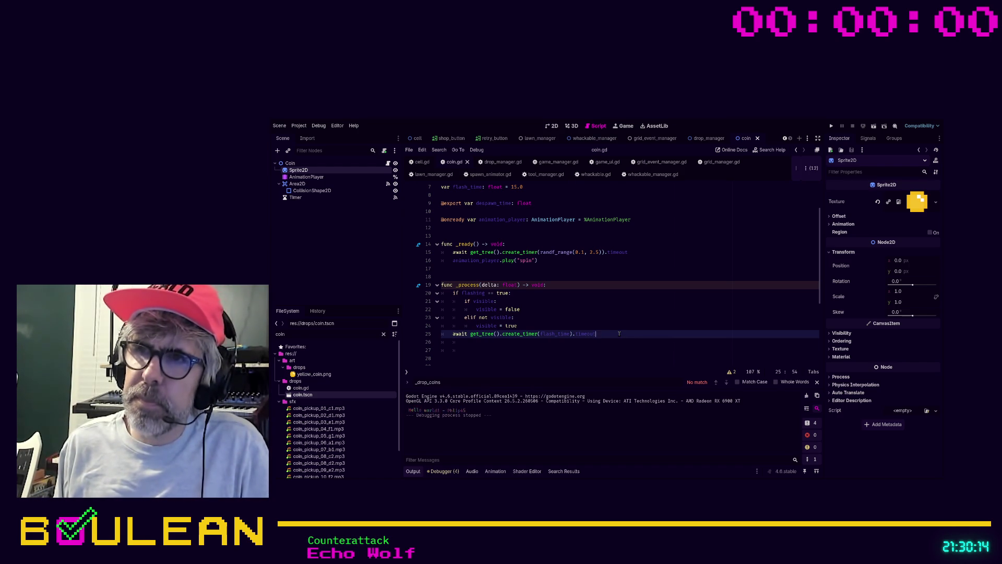
key(Return)
key(Tab)
key(alt+Up)
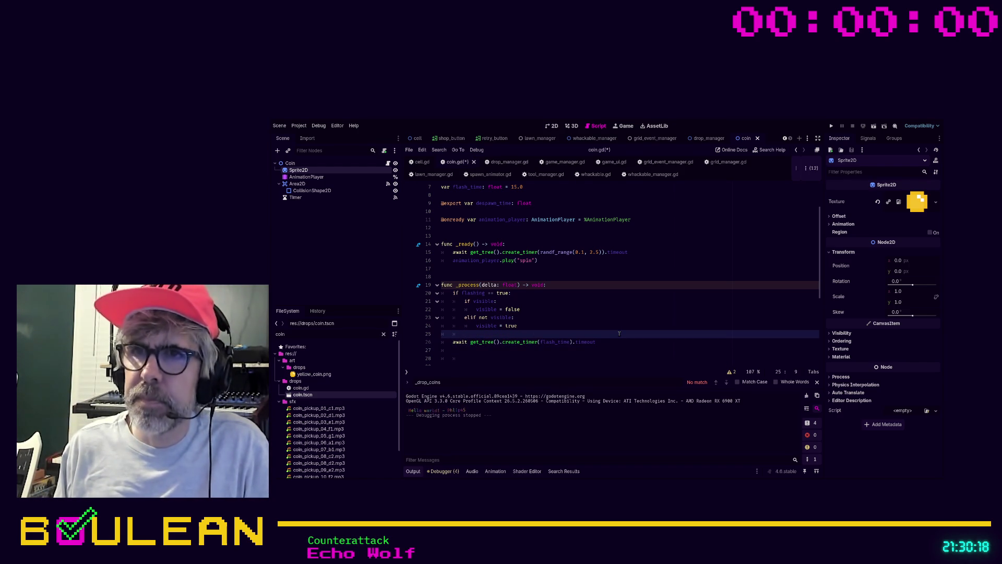
text(flashing)
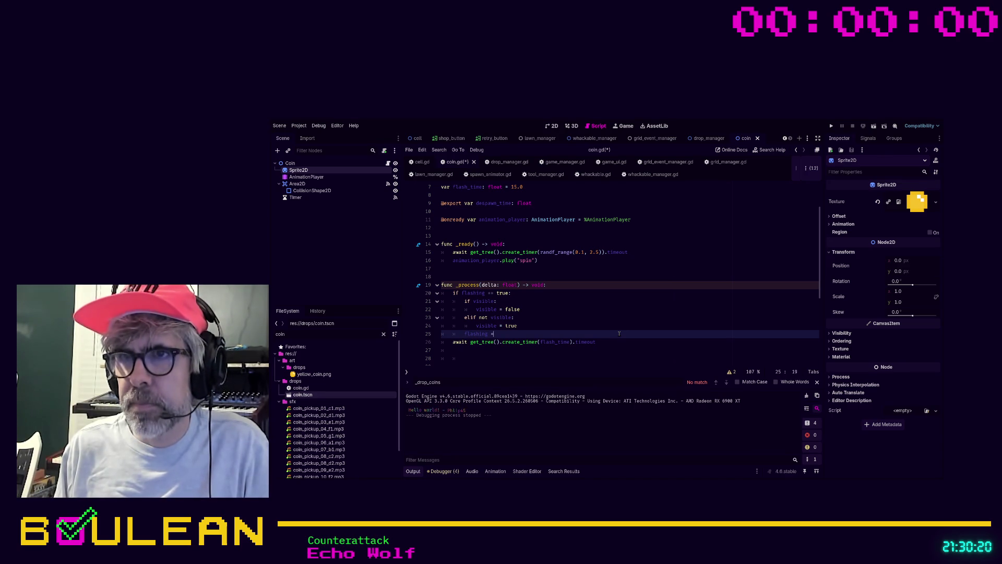
text( = false)
key(Down)
key(Down)
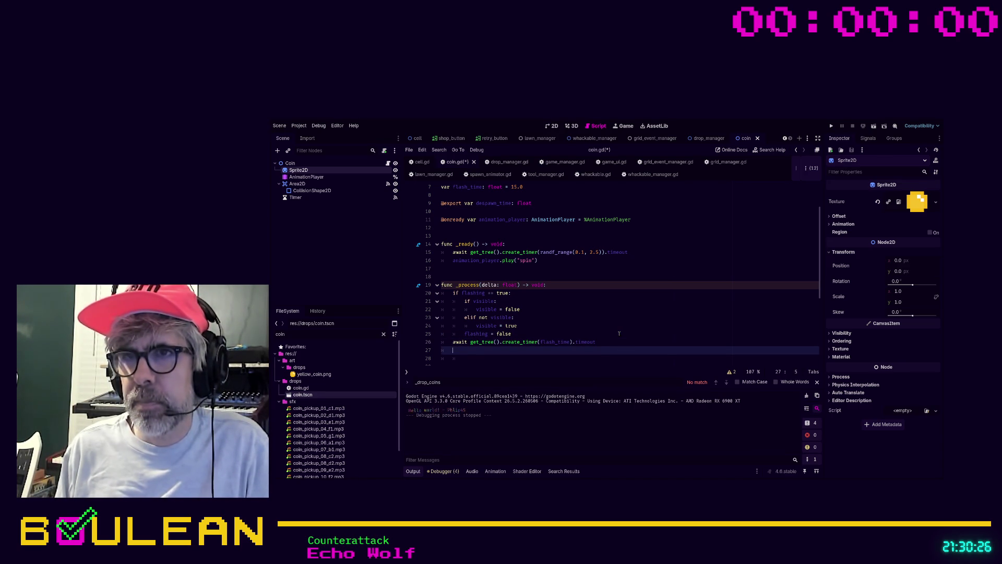
Add 'flashing = true' below the await, set flash_time to 1.1, and run the game
text(lashing == true)
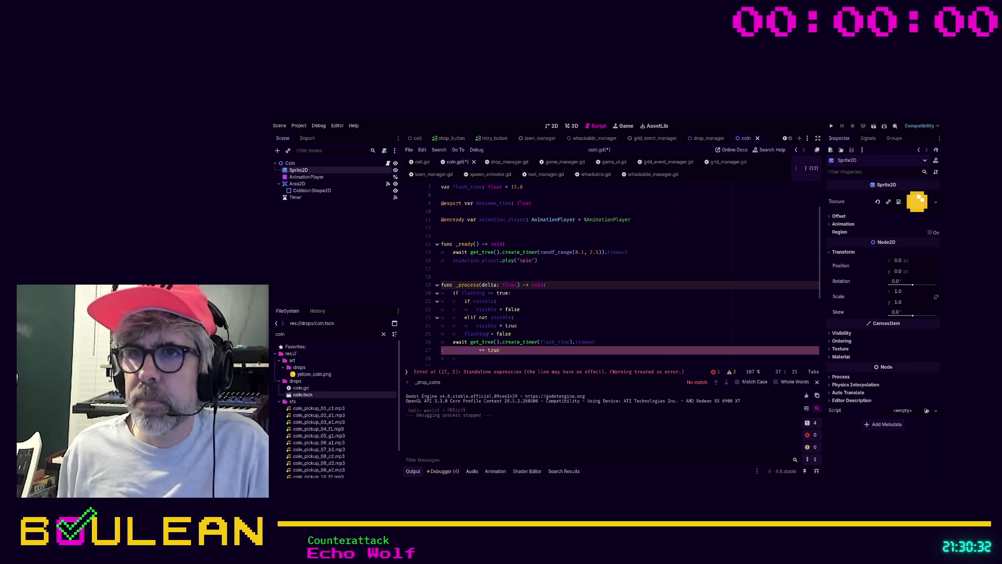
key(BackSpace)
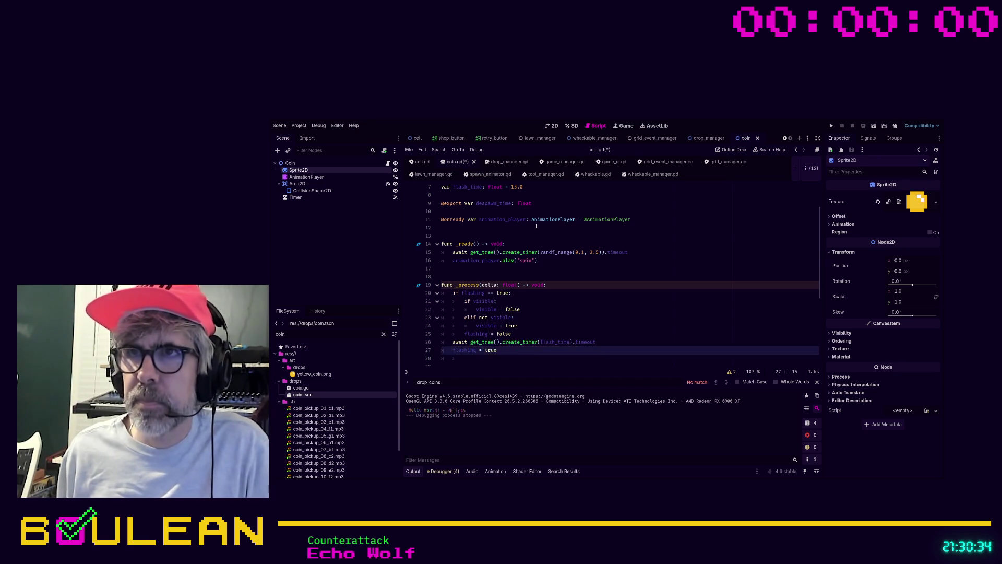
click(524, 186)
key(BackSpace)
key(BackSpace)
key(BackSpace)
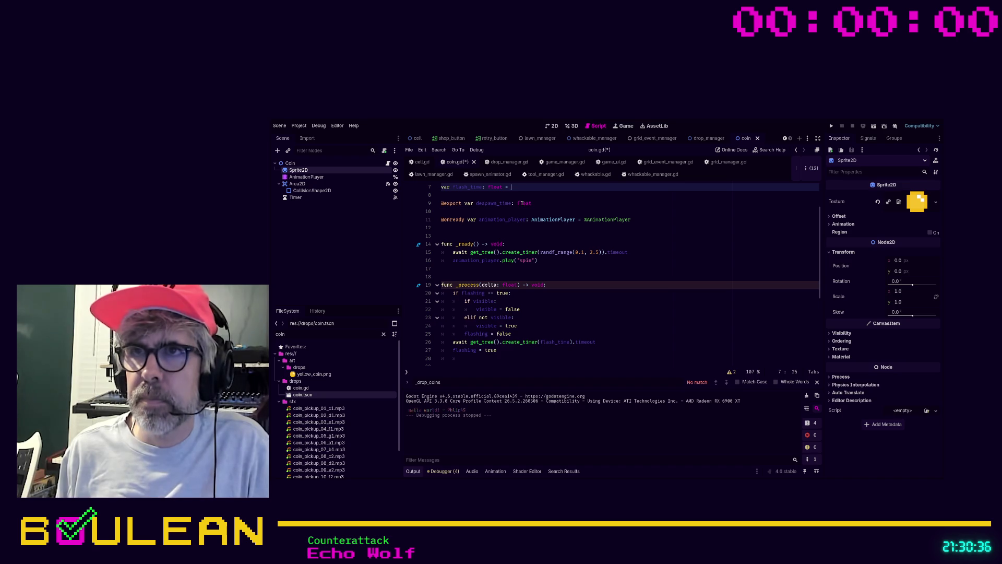
text(1)
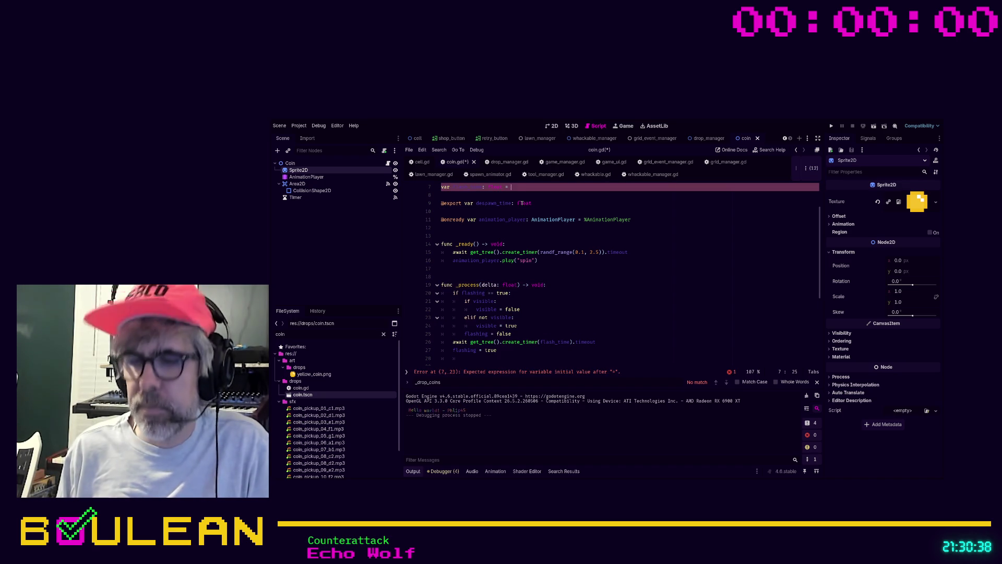
text(.1)
key(F5)
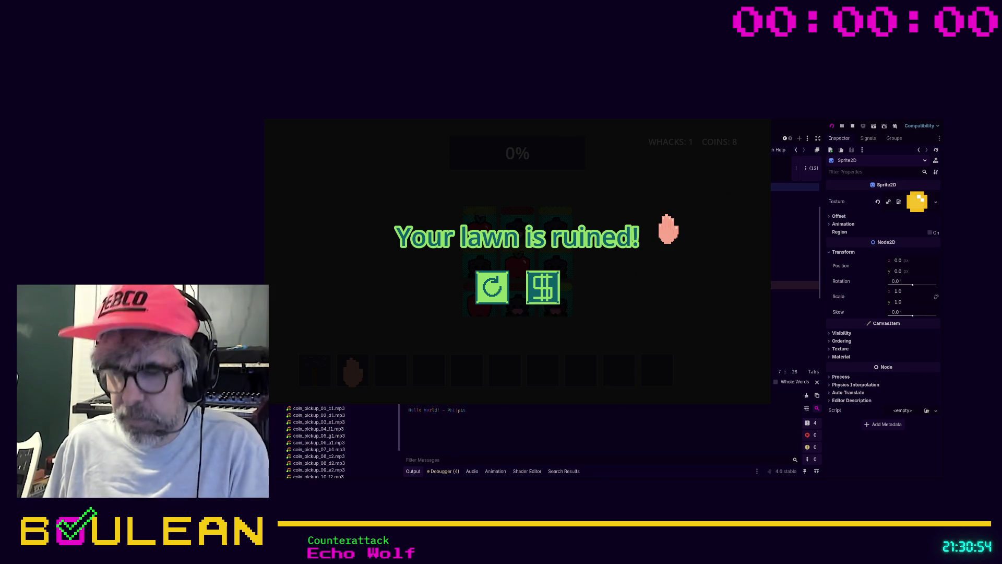
Stop the flash_time 1.1 playtest and change flash_time to 25
key(F8)
key(BackSpace)
key(BackSpace)
key(BackSpace)
text(25)
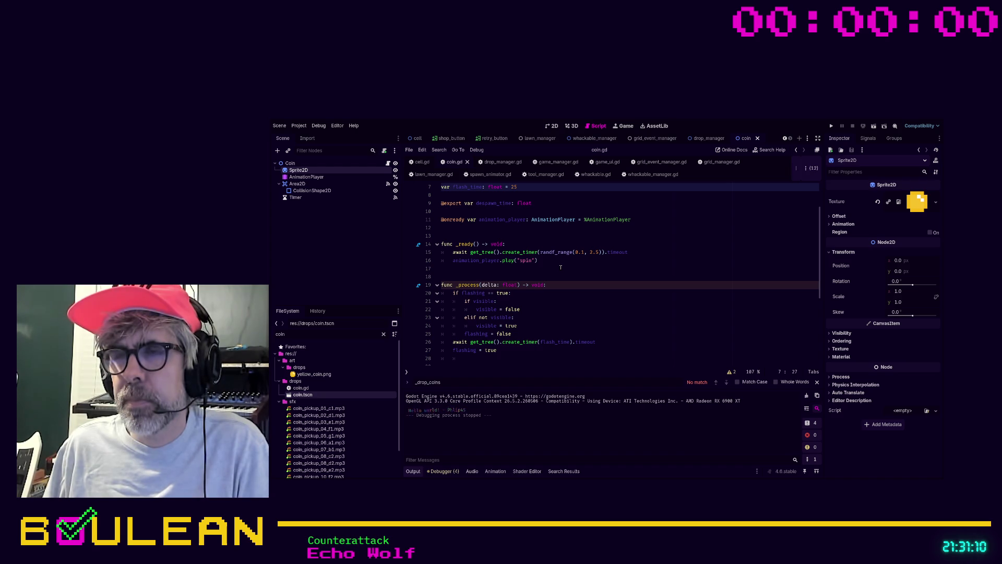
click(561, 267)
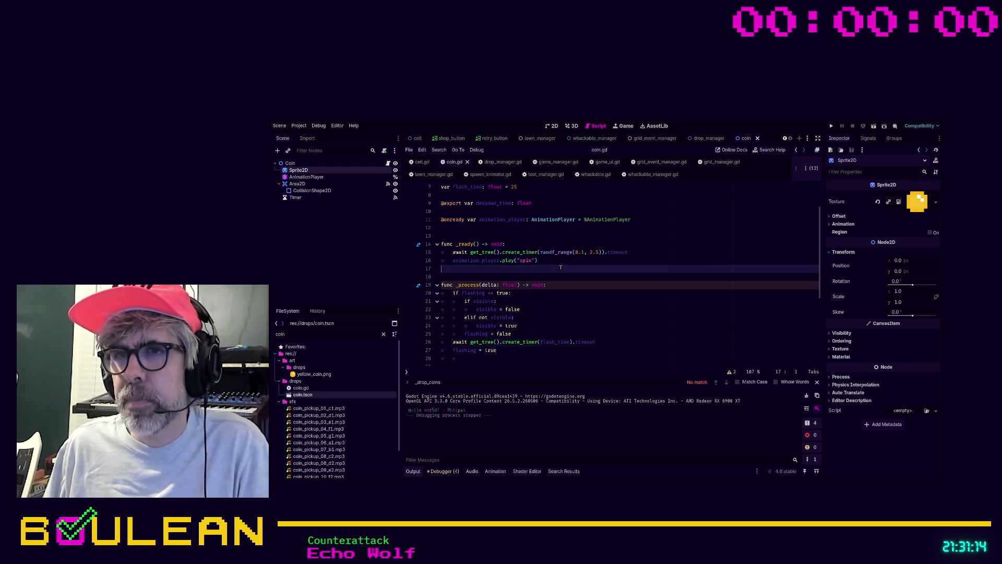
key(F5)
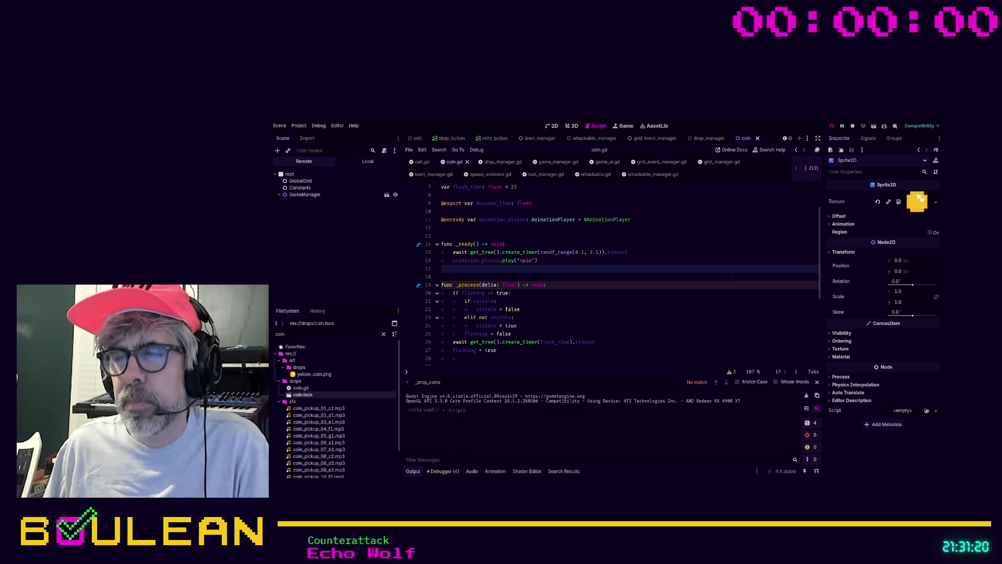
key(F5)
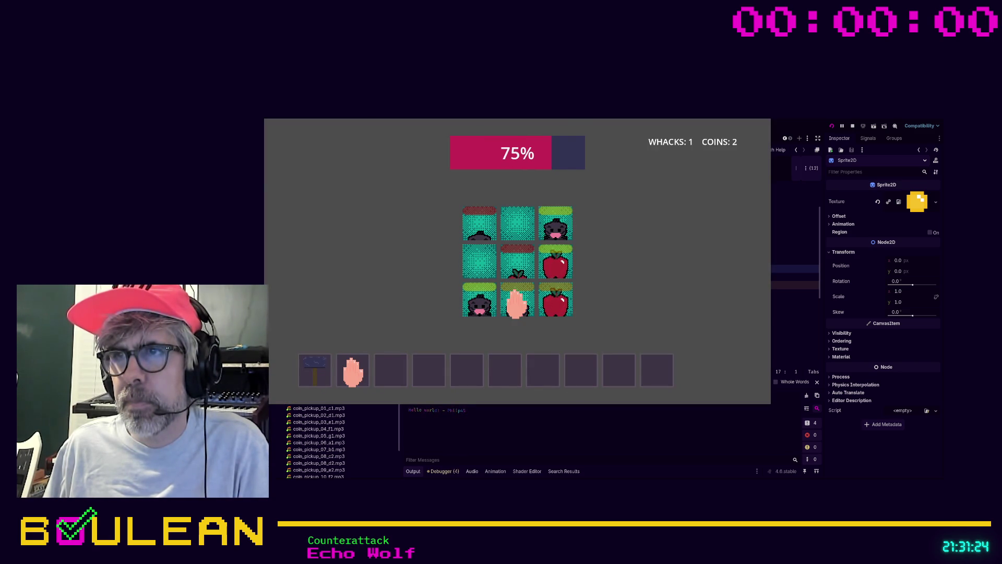
click(516, 302)
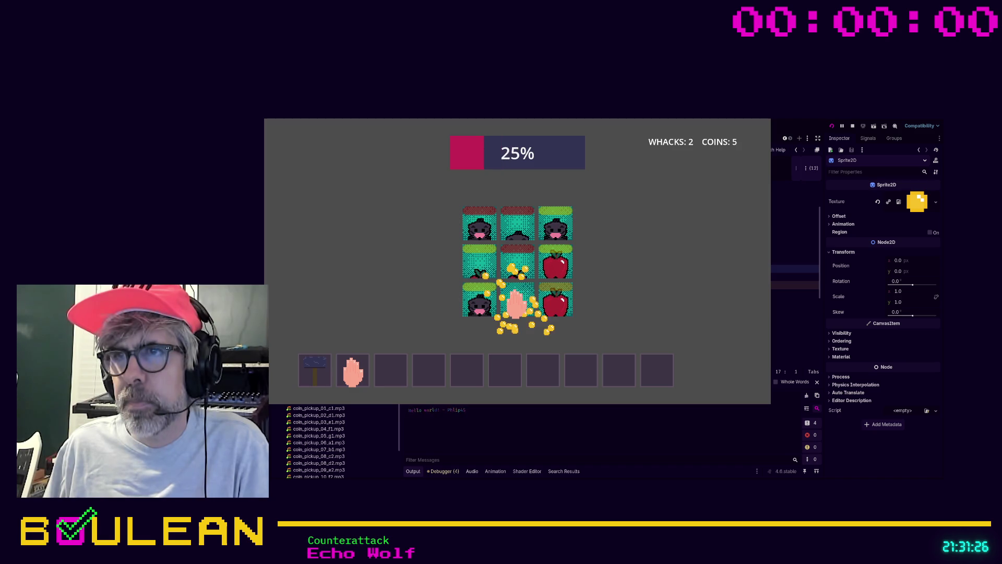
click(491, 288)
click(516, 301)
click(515, 303)
click(516, 304)
click(480, 296)
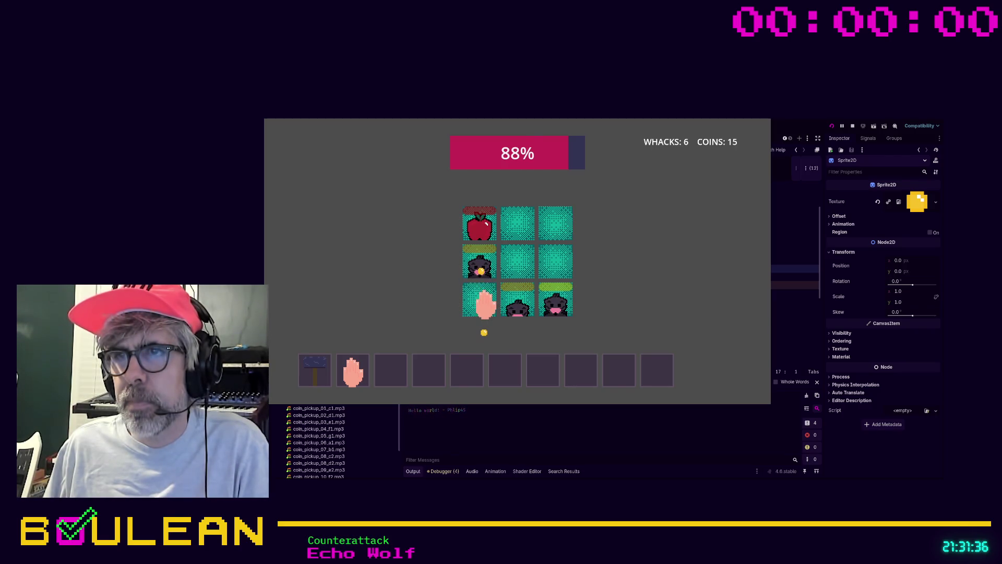
click(480, 271)
click(479, 223)
click(517, 302)
click(555, 307)
click(475, 298)
click(476, 271)
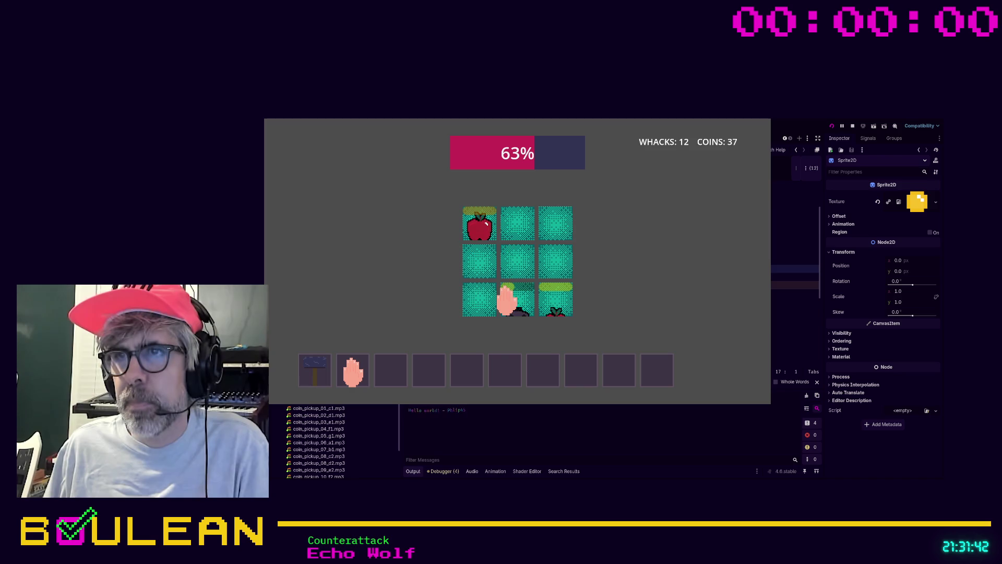
click(509, 300)
click(546, 305)
click(473, 298)
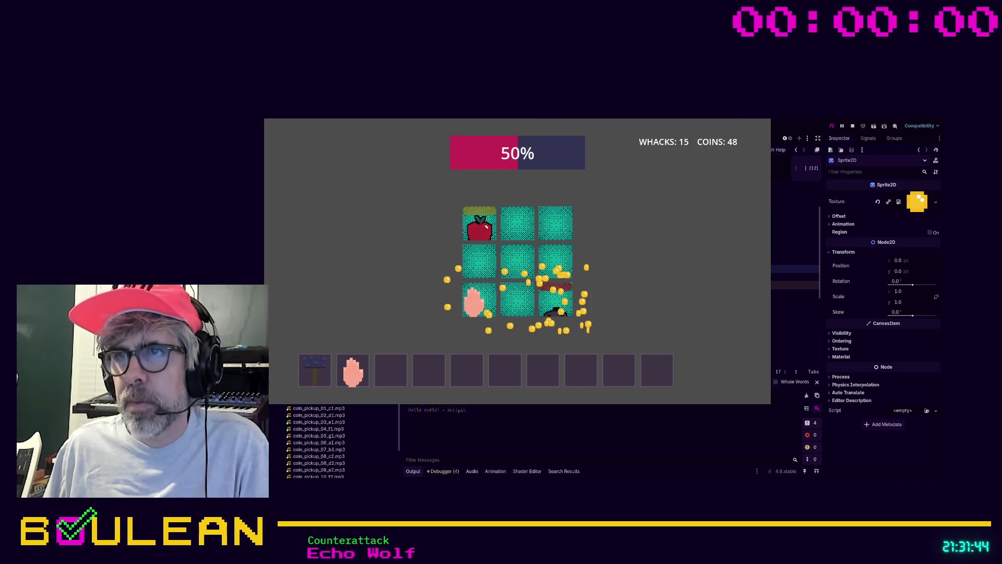
click(468, 225)
click(531, 307)
click(546, 305)
click(477, 295)
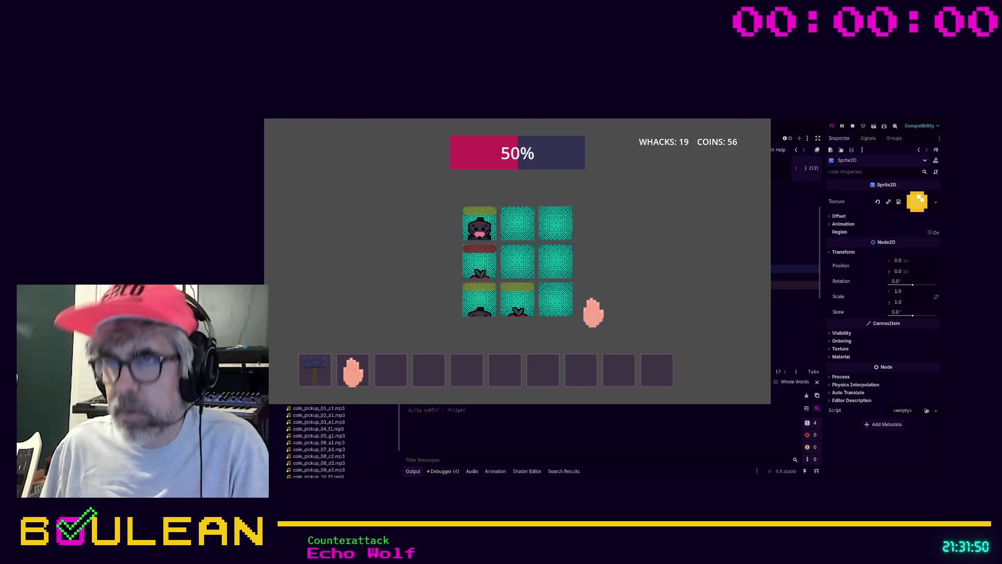
key(F8)
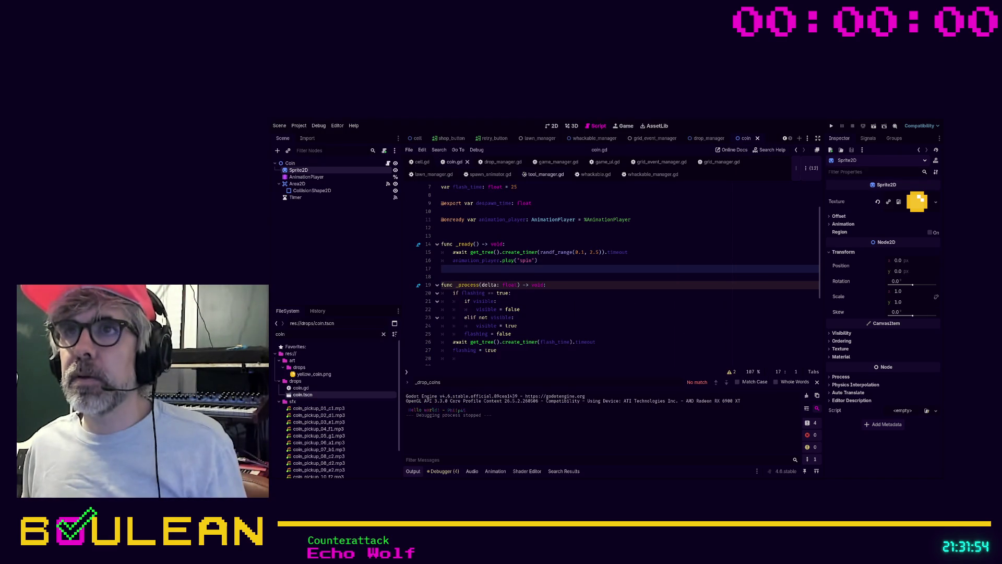
Set LawnManager's Starting Lawn Health to 999 in the lawn_manager scene
click(554, 165)
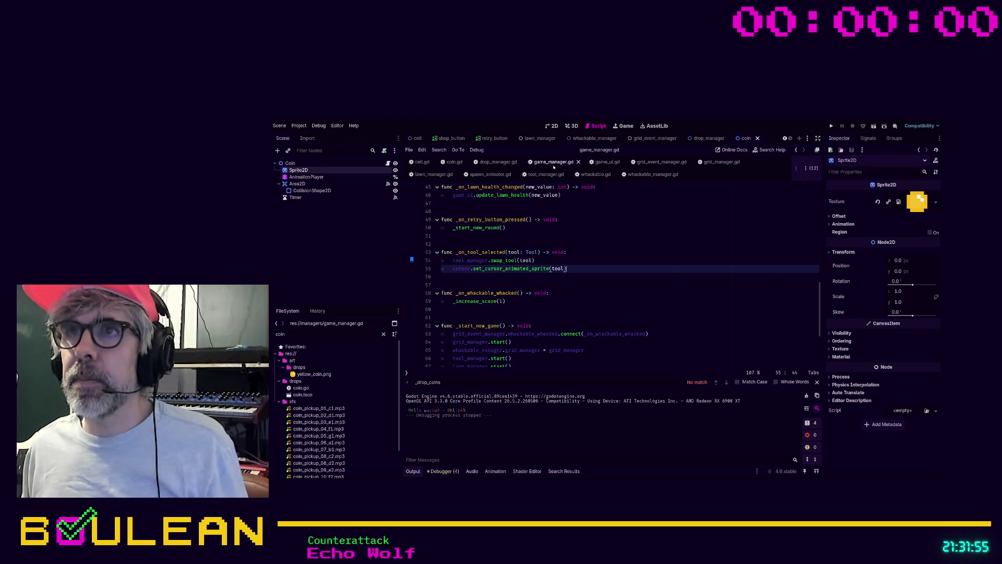
click(539, 139)
click(896, 195)
text(999)
click(655, 261)
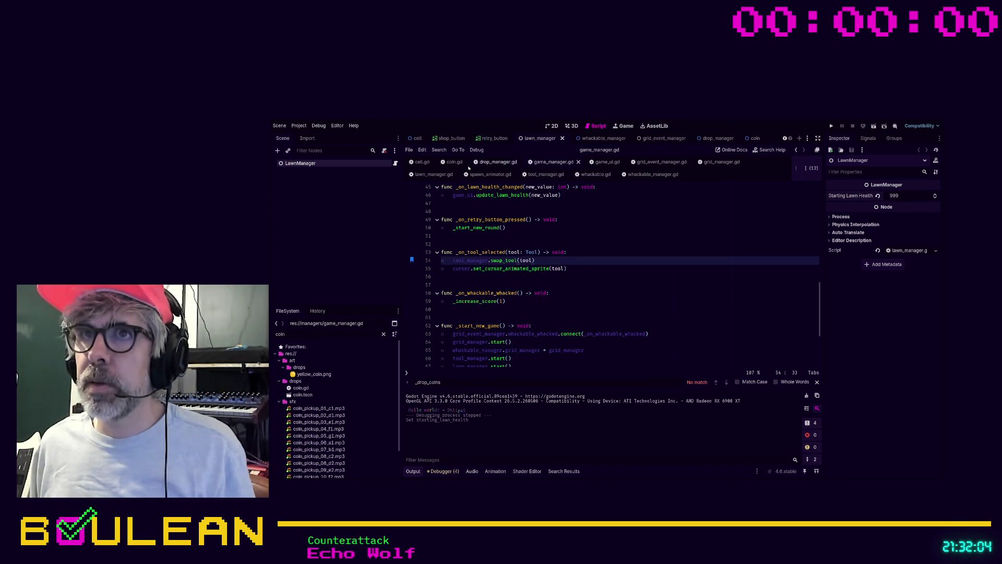
Change coin.gd's flash_time from 25 to 3.5, save, and run the game
click(453, 163)
click(523, 186)
key(BackSpace)
key(BackSpace)
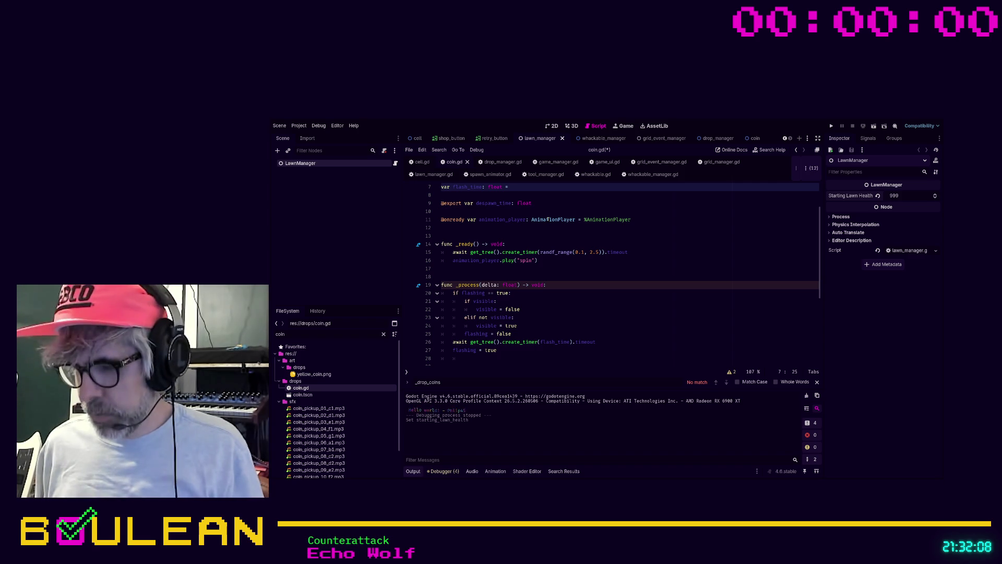
text(3.5)
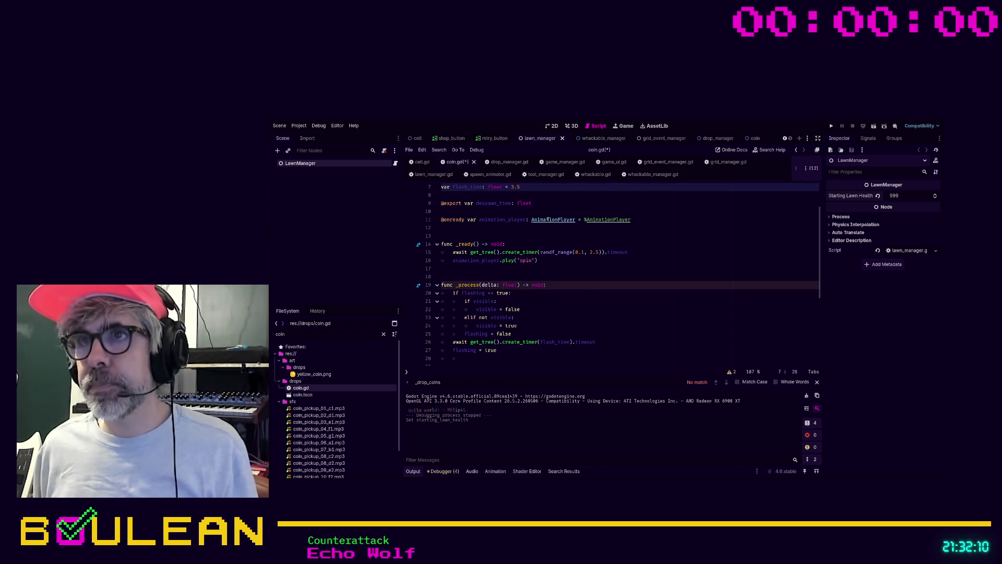
click(599, 272)
key(ctrl+s)
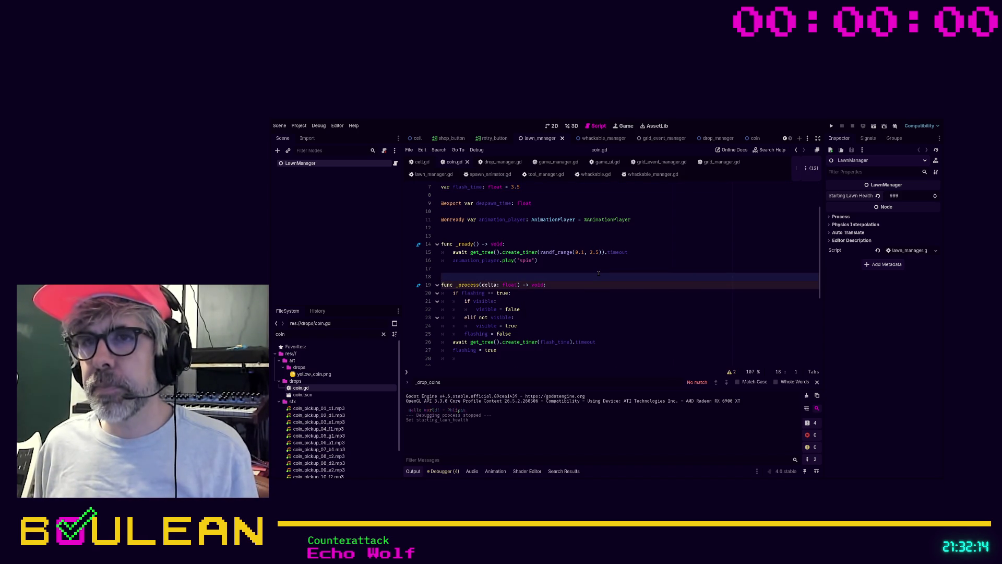
key(F5)
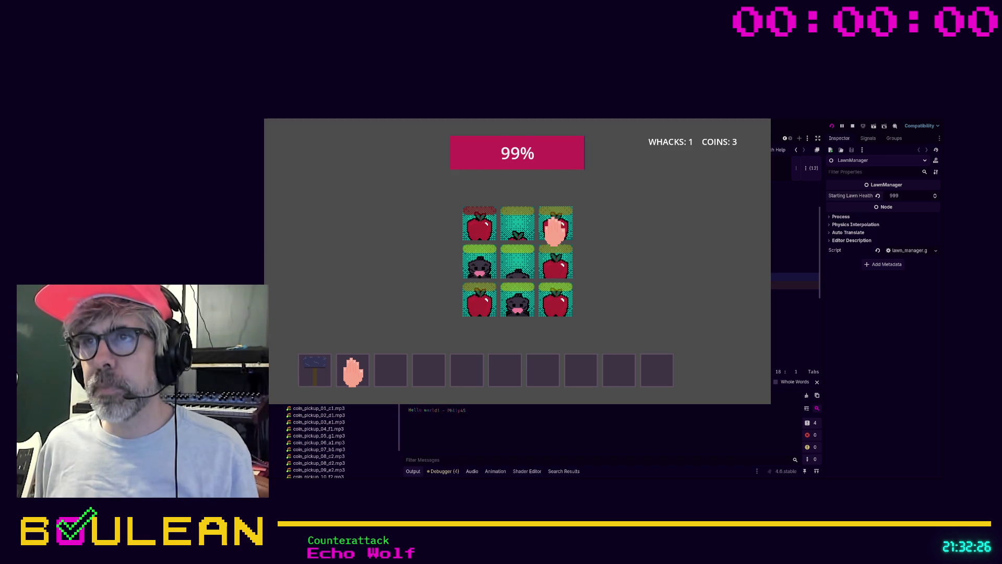
click(551, 269)
click(549, 305)
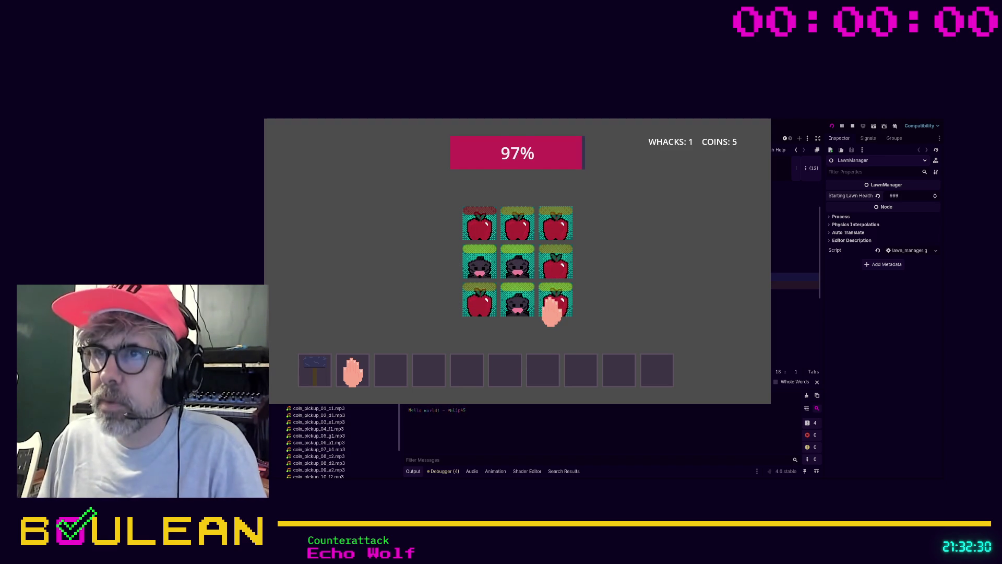
key(F8)
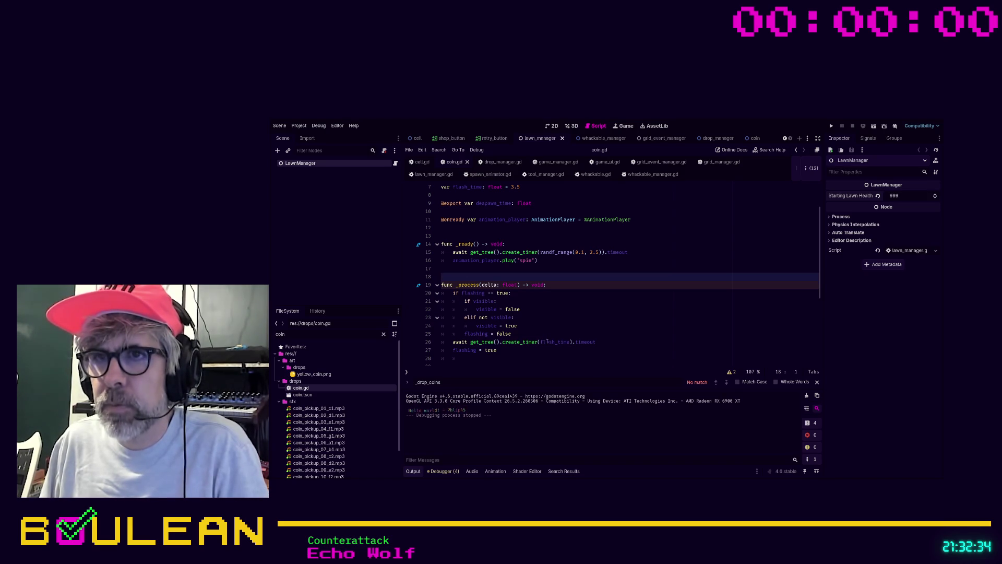
scroll(497, 298, down, 5)
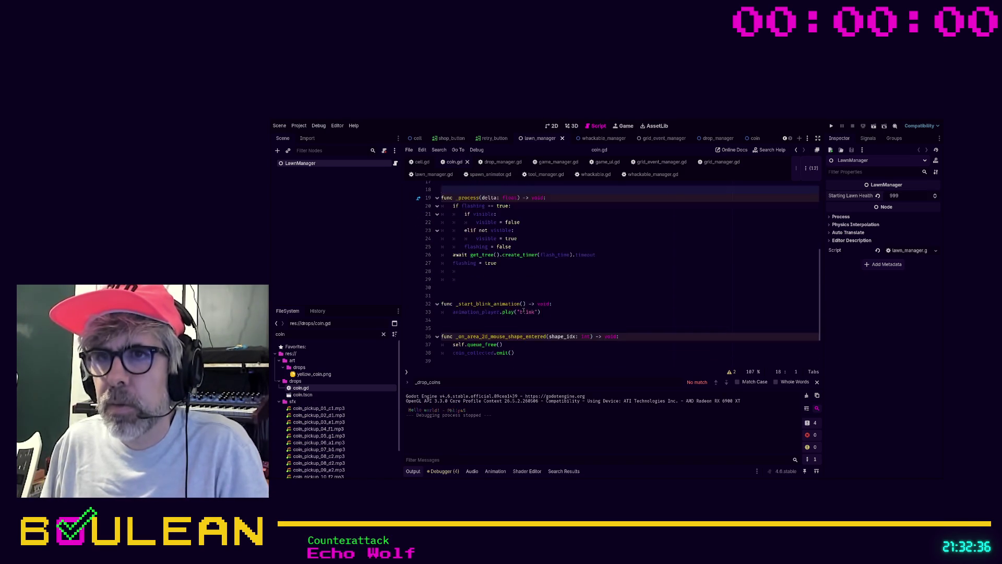
scroll(540, 325, down, 1)
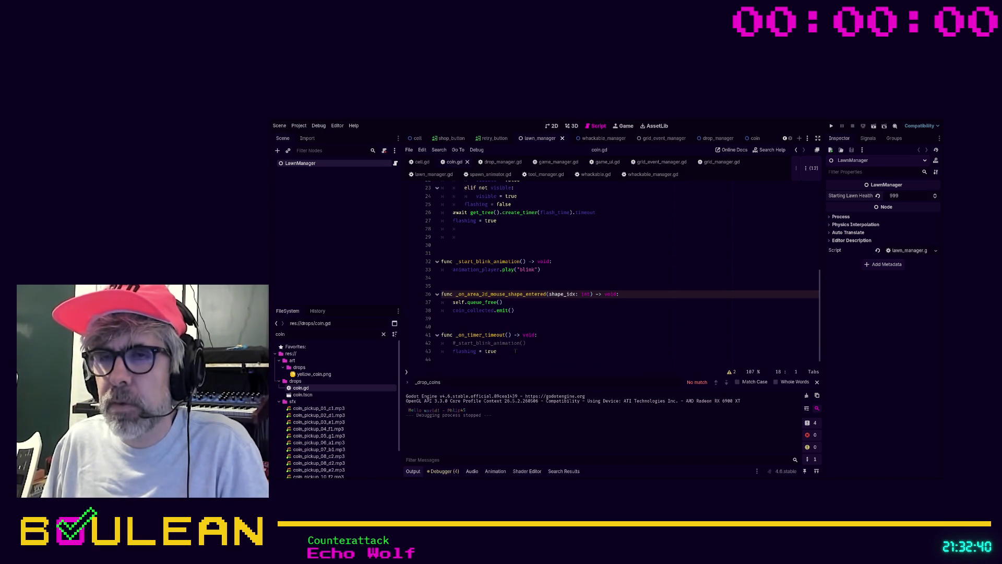
scroll(496, 334, up, 5)
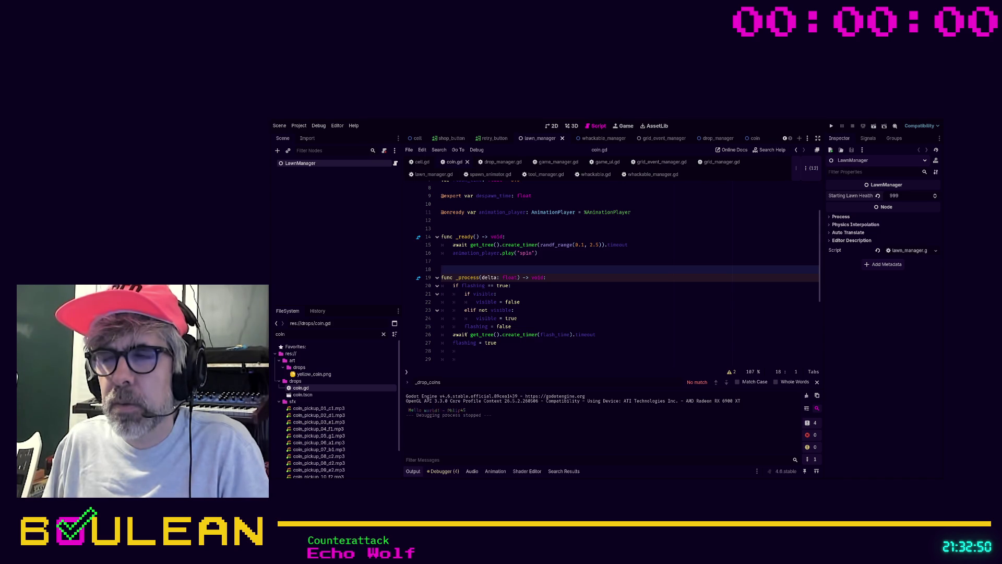
click(450, 343)
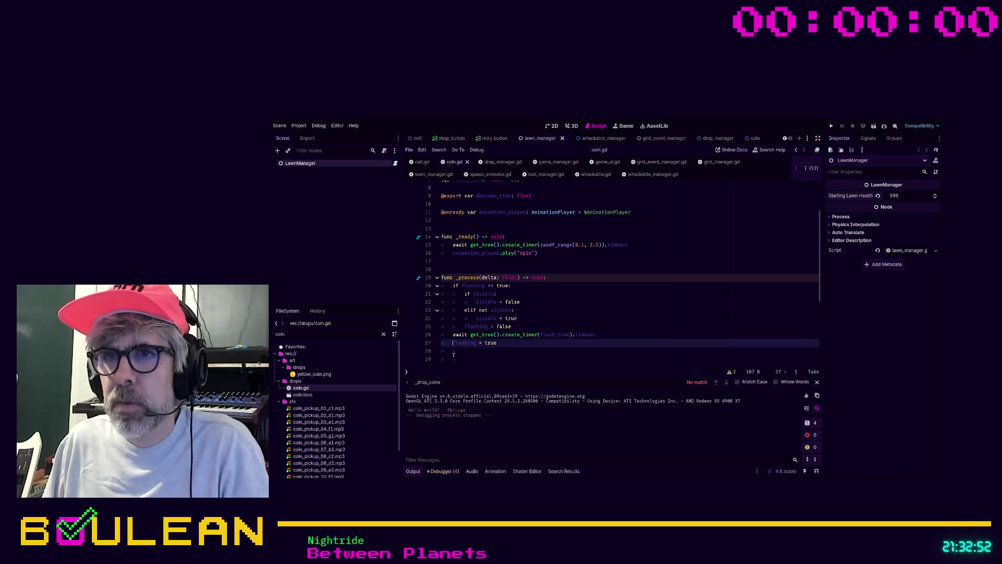
Comment out flashing = true, move the flash_time await line up, and save
key(ctrl+k)
key(Up)
key(alt+Up)
key(alt+Up)
key(alt+Up)
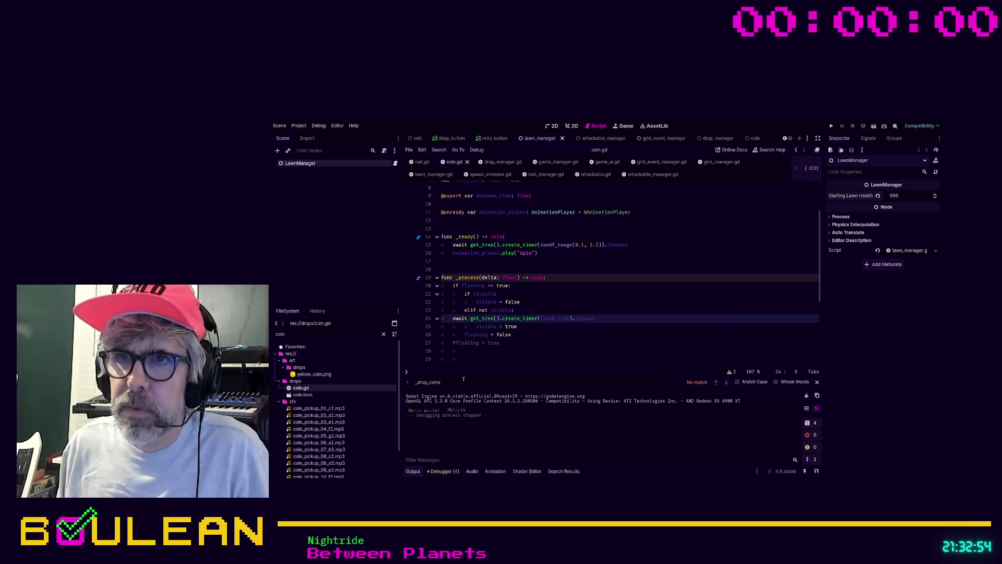
key(Down)
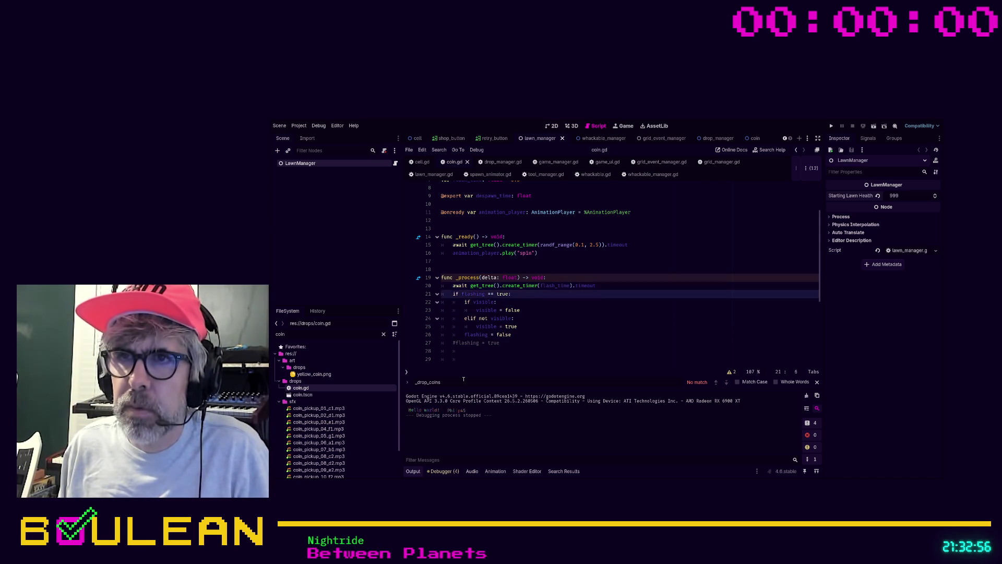
key(ctrl+s)
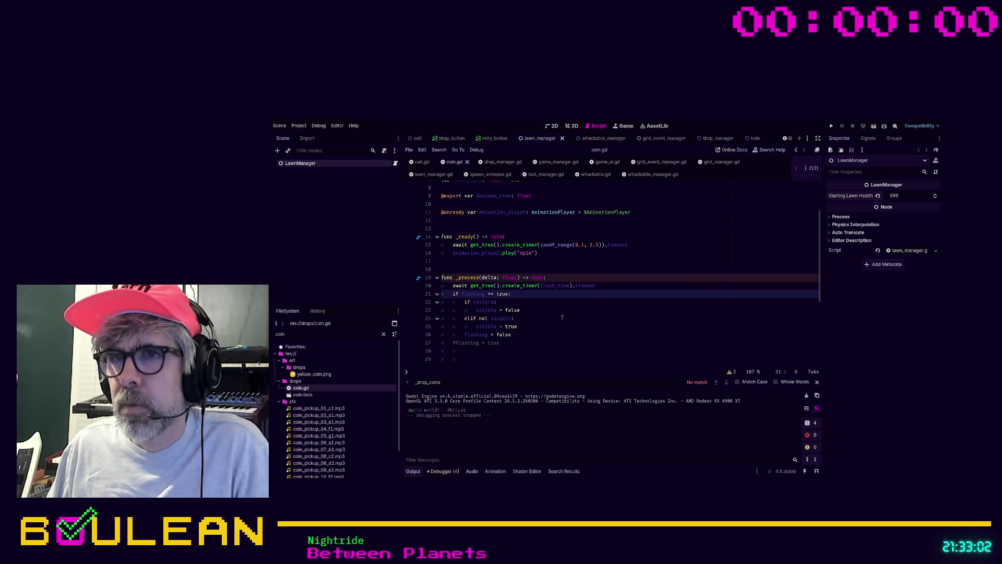
Move the await line under 'if flashing == true', indent it, and run the game
click(529, 286)
key(alt+Down)
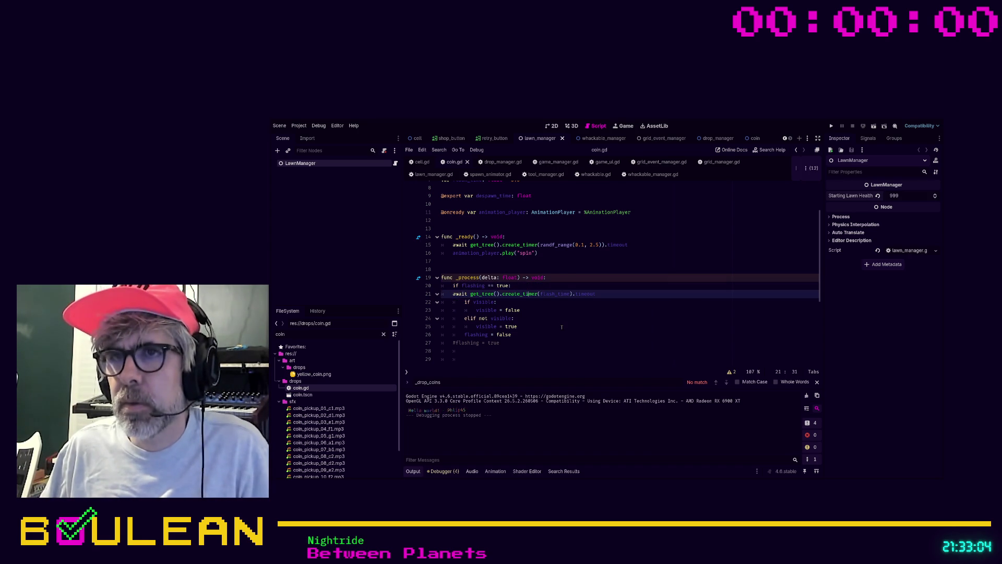
key(Home)
key(Tab)
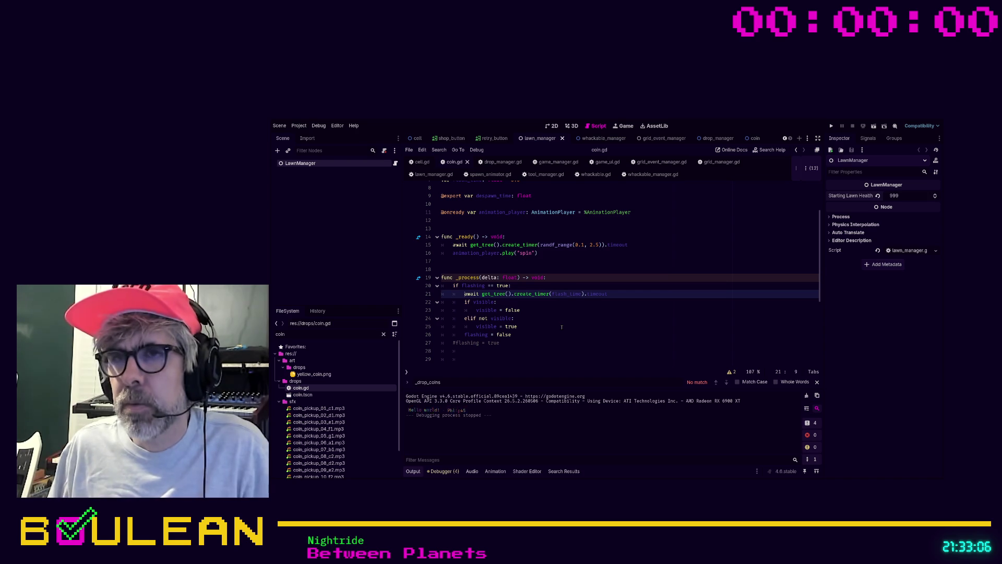
click(562, 327)
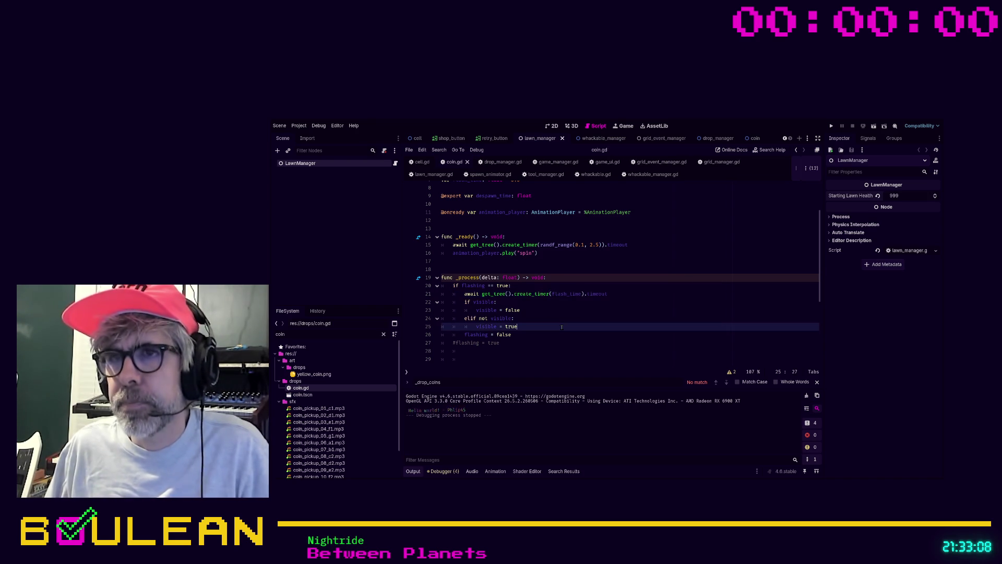
key(F5)
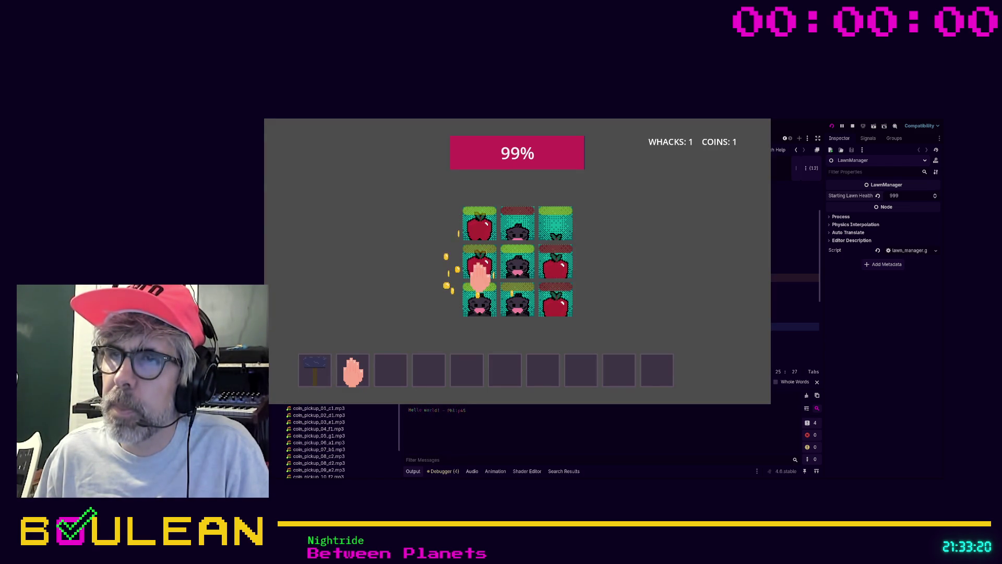
Whack the centre tile to drop coins, then stop the game
click(513, 270)
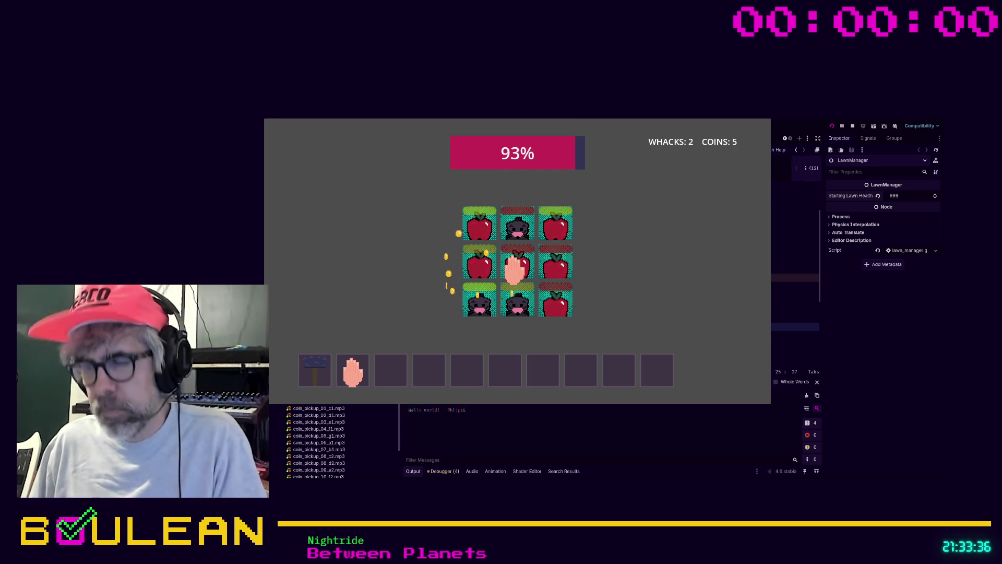
key(F8)
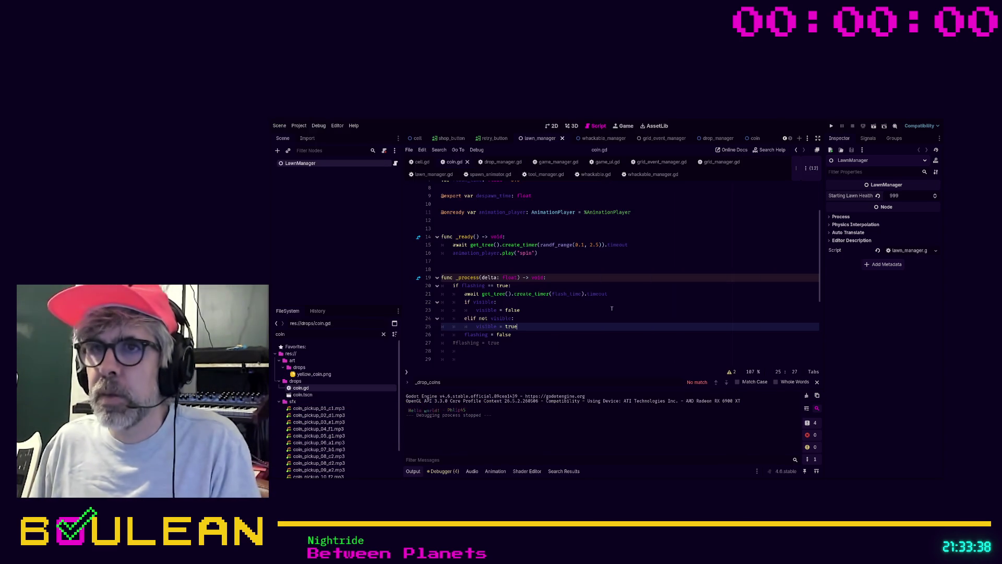
Change the timer call to create_timer(flash_time * delta) and run the game
click(533, 335)
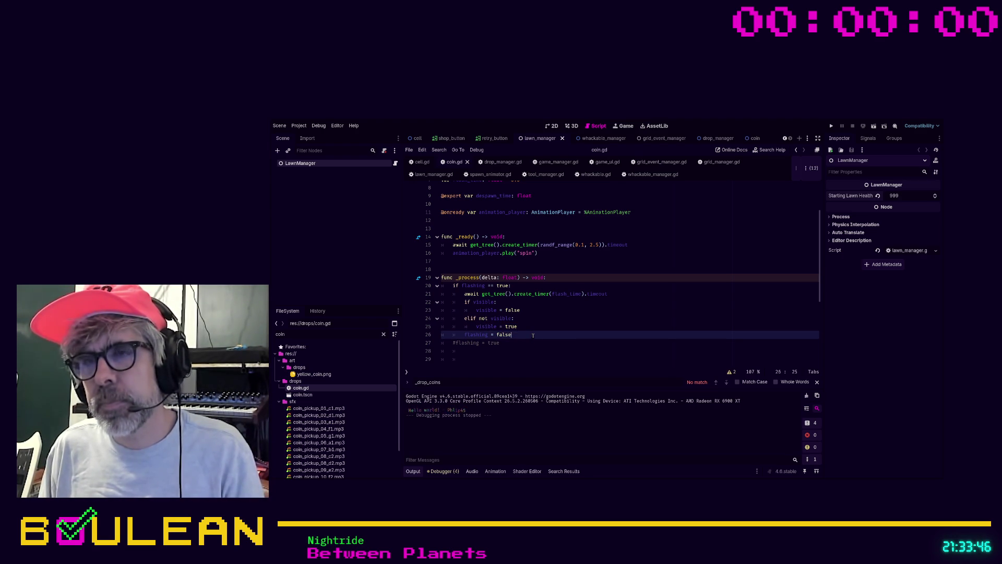
click(580, 296)
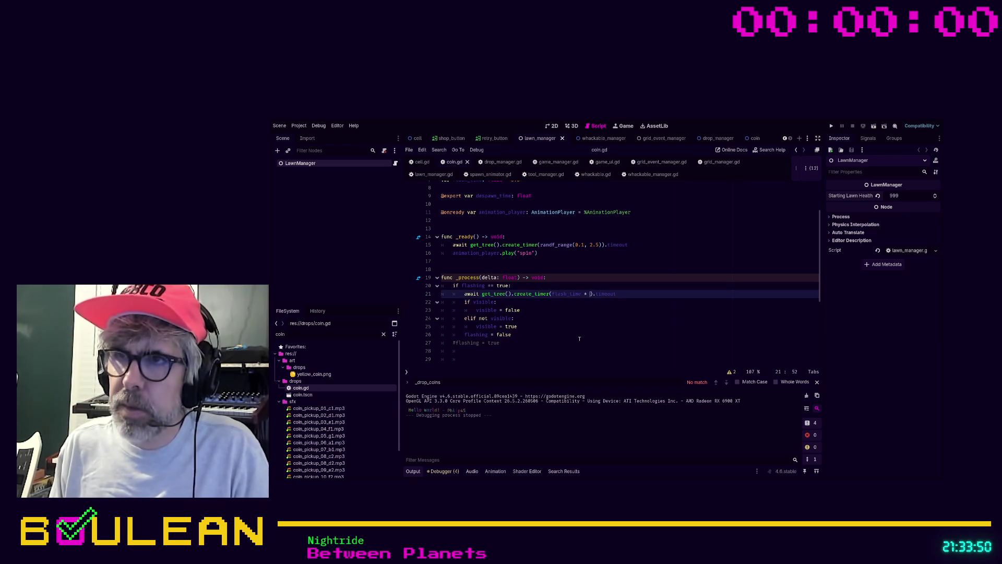
text(d)
key(BackSpace)
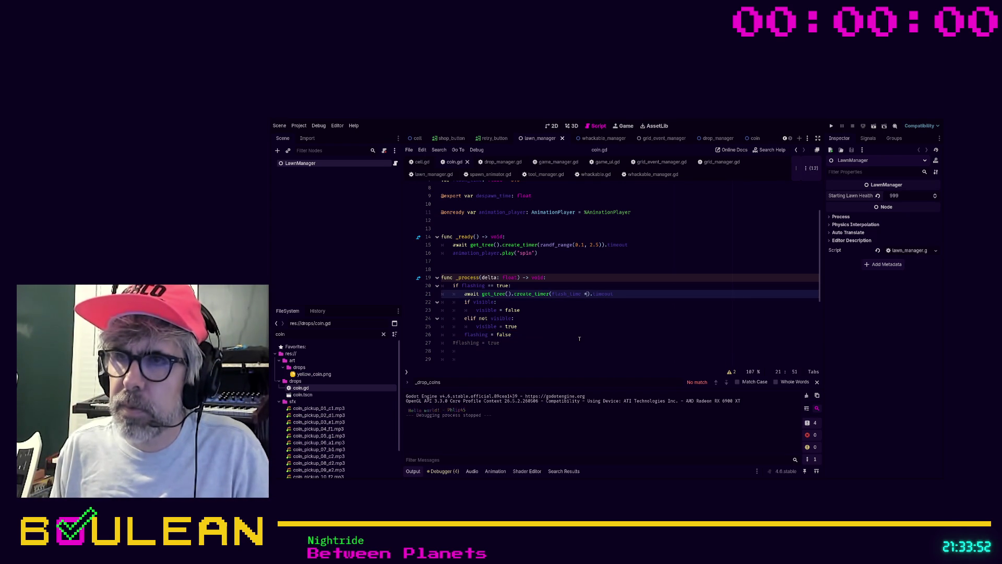
text(lta)
click(536, 343)
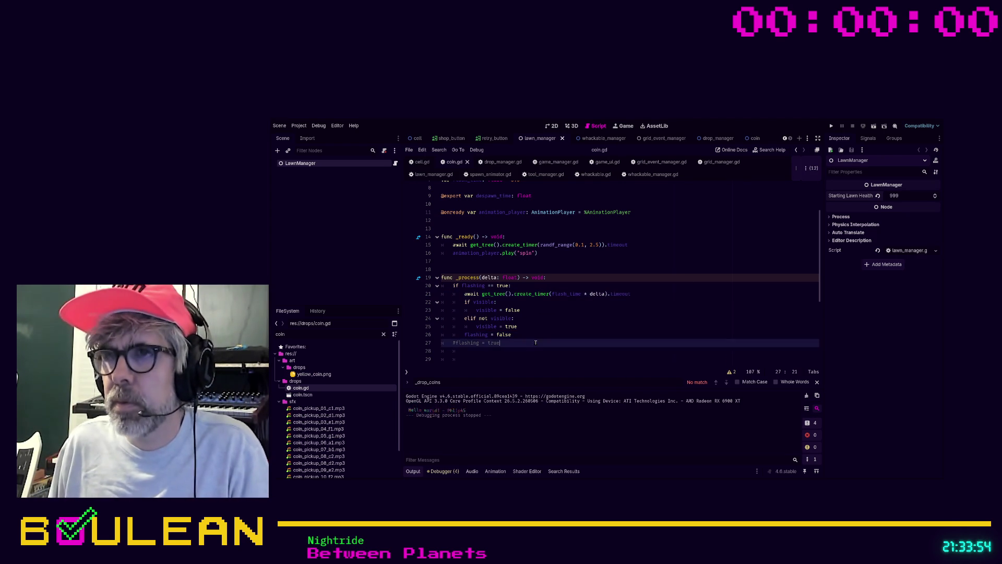
key(F5)
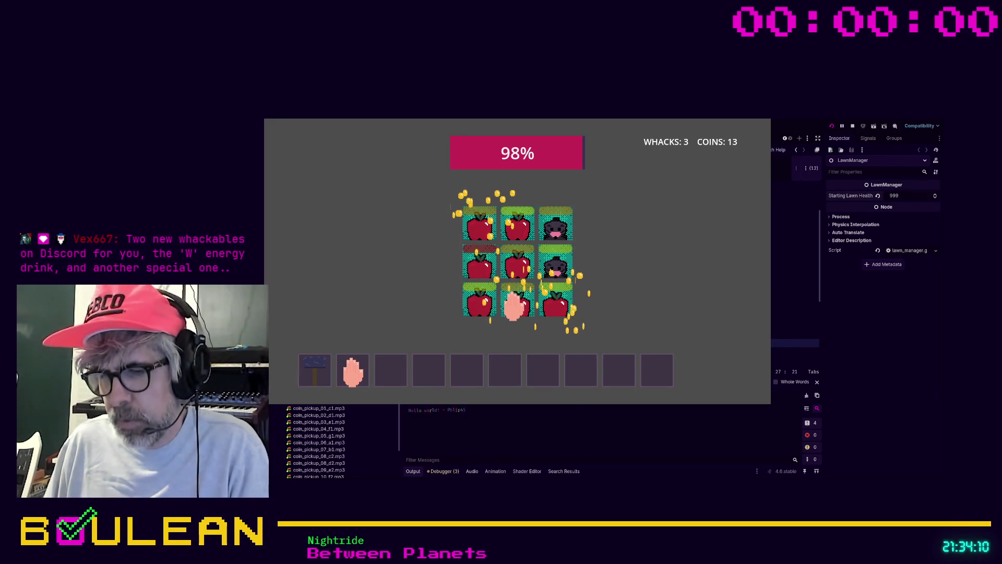
Whack the bottom-left apple, relaunch, whack the middle tile three times, then stop
click(471, 306)
key(F8)
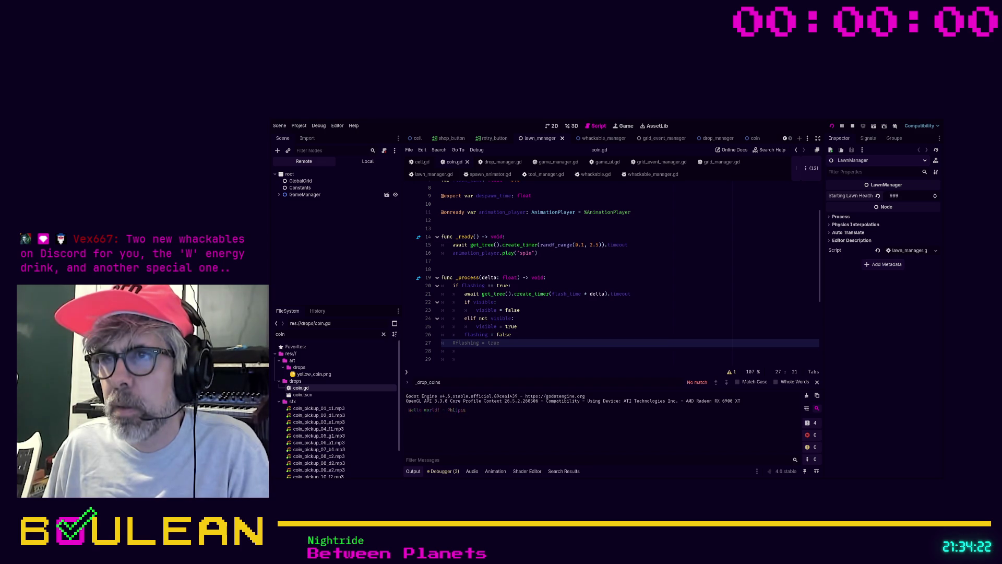
key(alt+Tab)
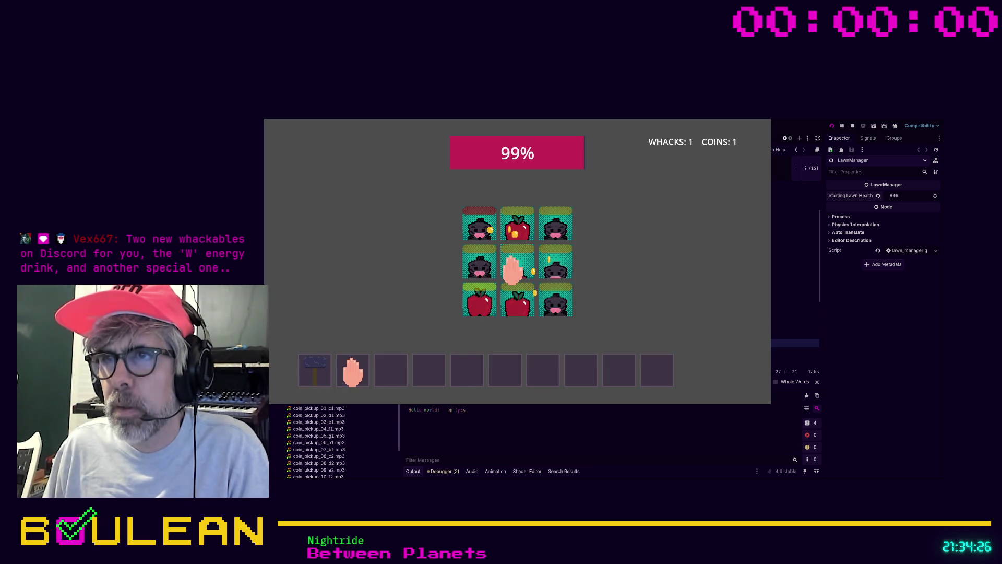
click(513, 269)
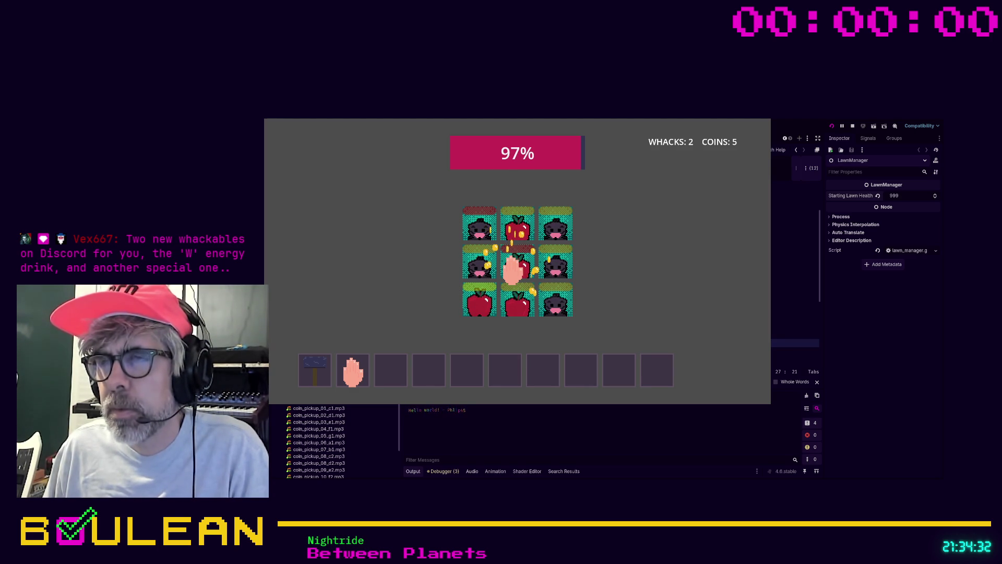
click(513, 269)
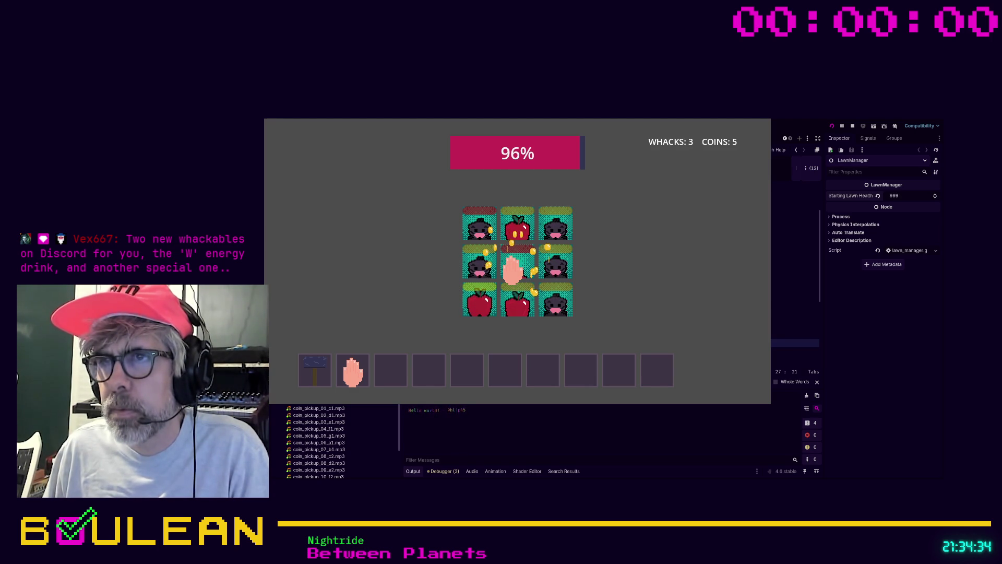
click(513, 269)
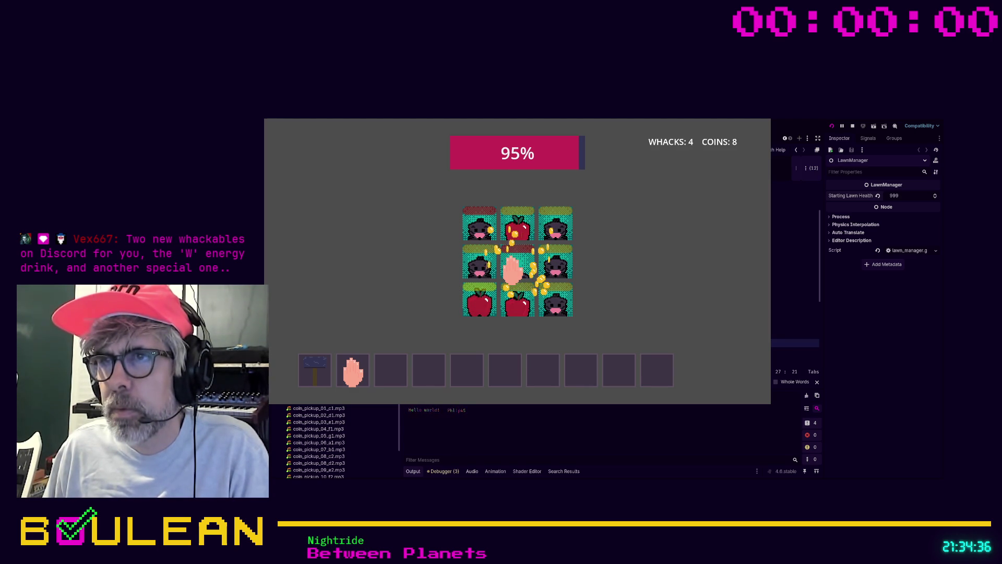
key(F8)
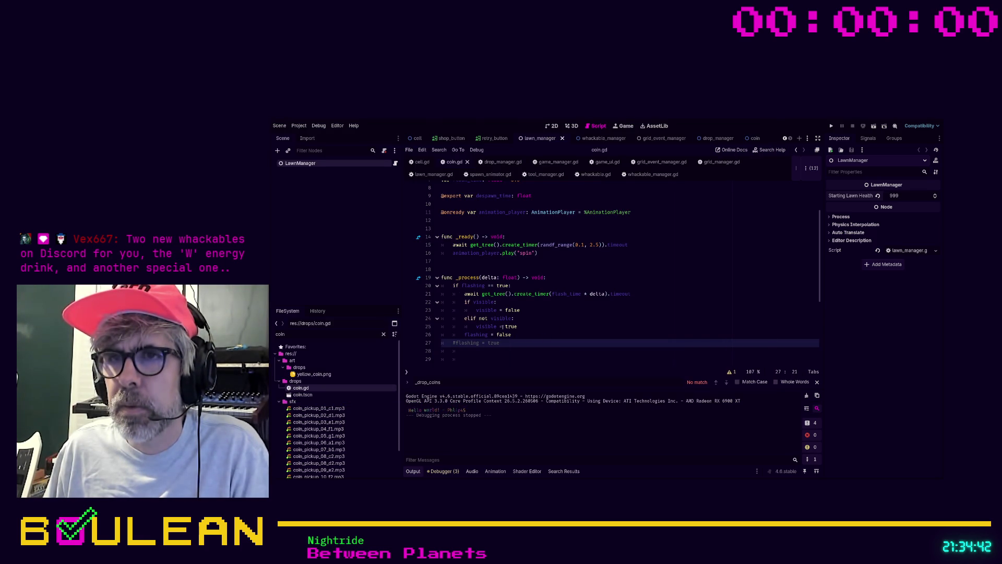
Comment out flashing = false and test-run the game briefly
click(516, 335)
key(ctrl+k)
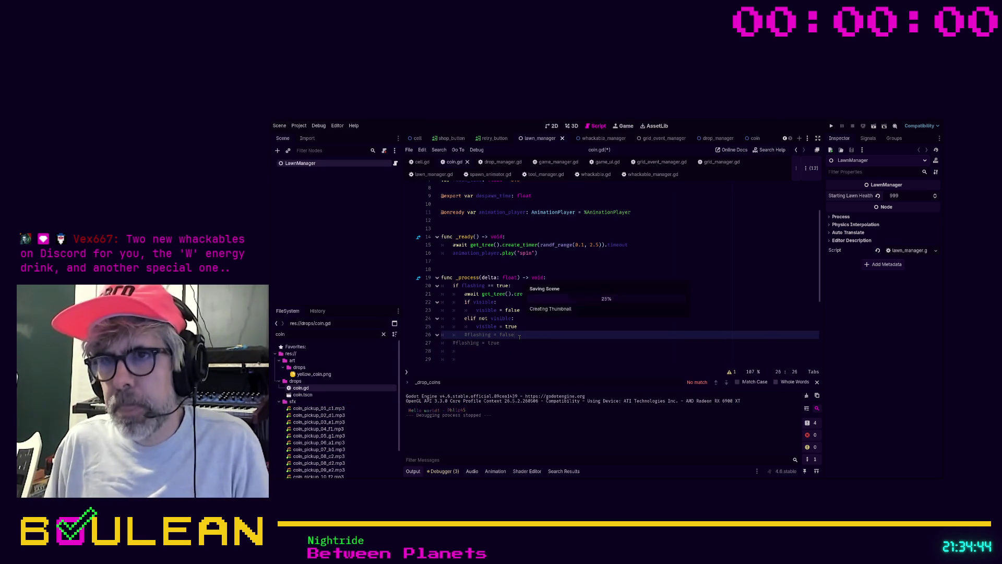
key(F5)
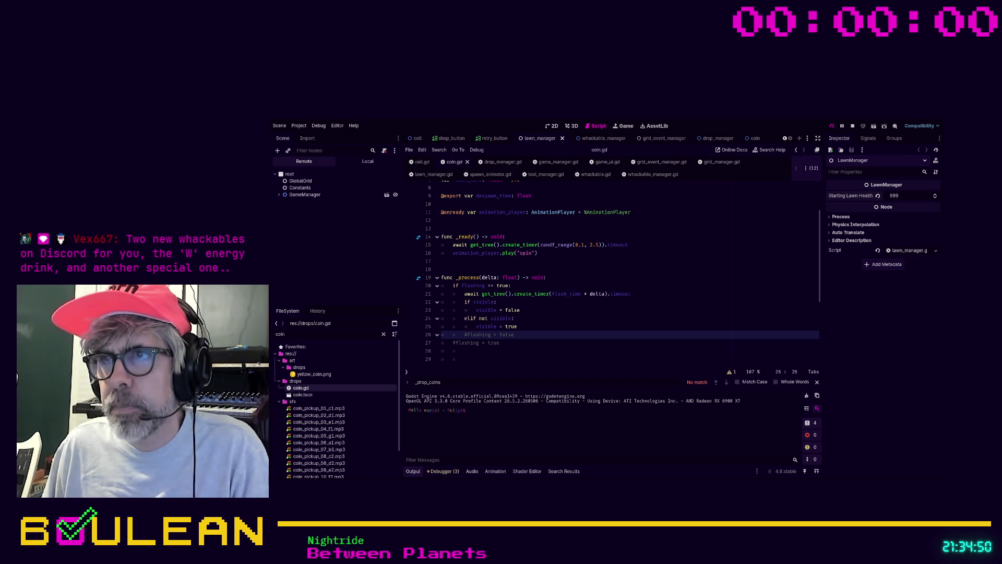
key(F8)
Delete the two commented flashing lines and the flash_time * delta await line
drag(517, 343, 441, 335)
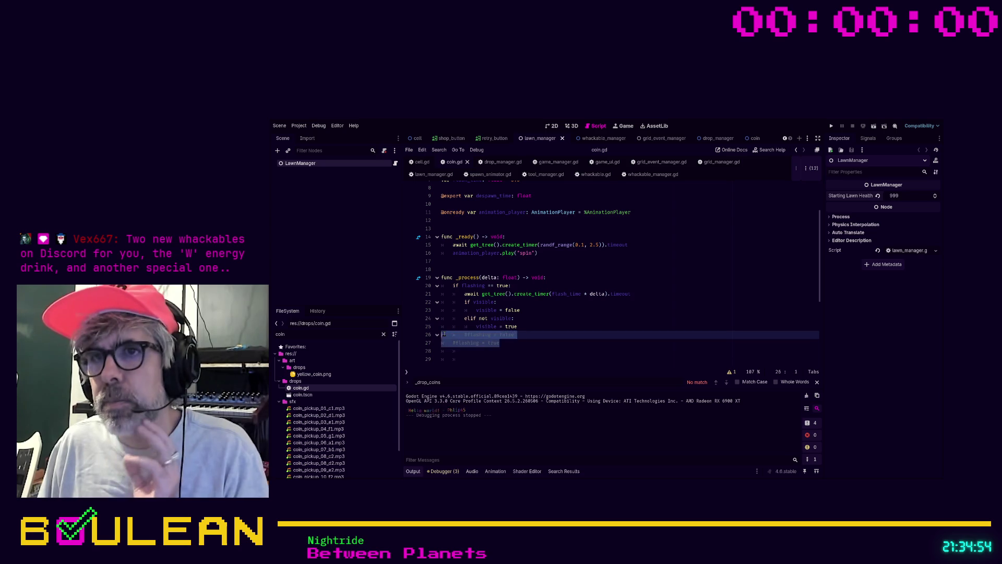
key(BackSpace)
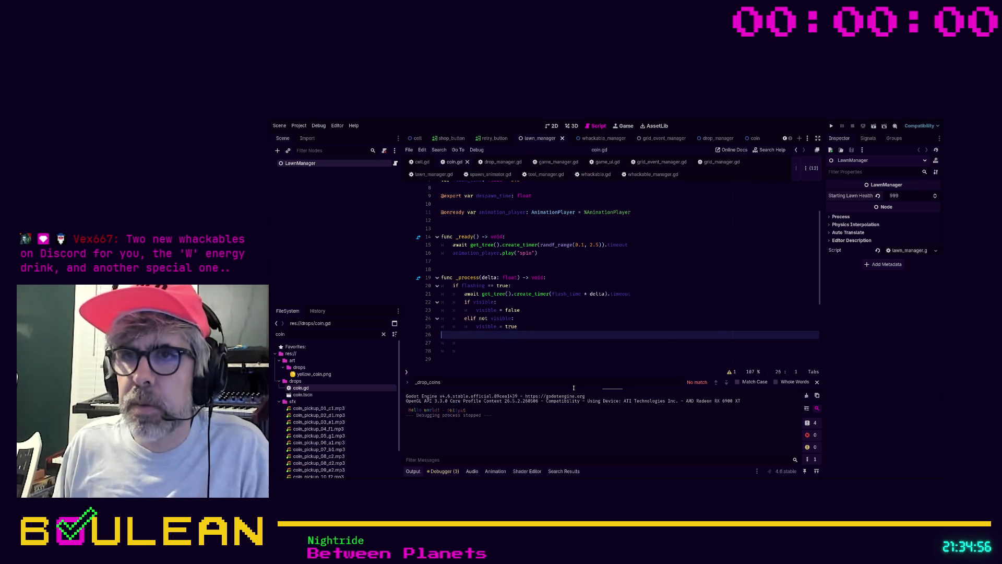
key(Up)
key(Up)
key(Up)
key(Up)
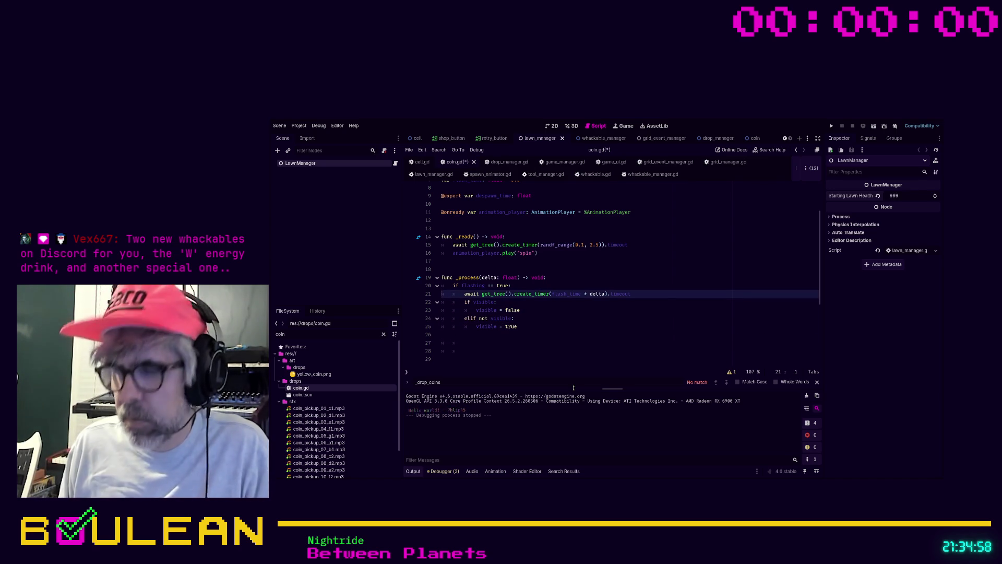
key(shift+End)
key(BackSpace)
key(BackSpace)
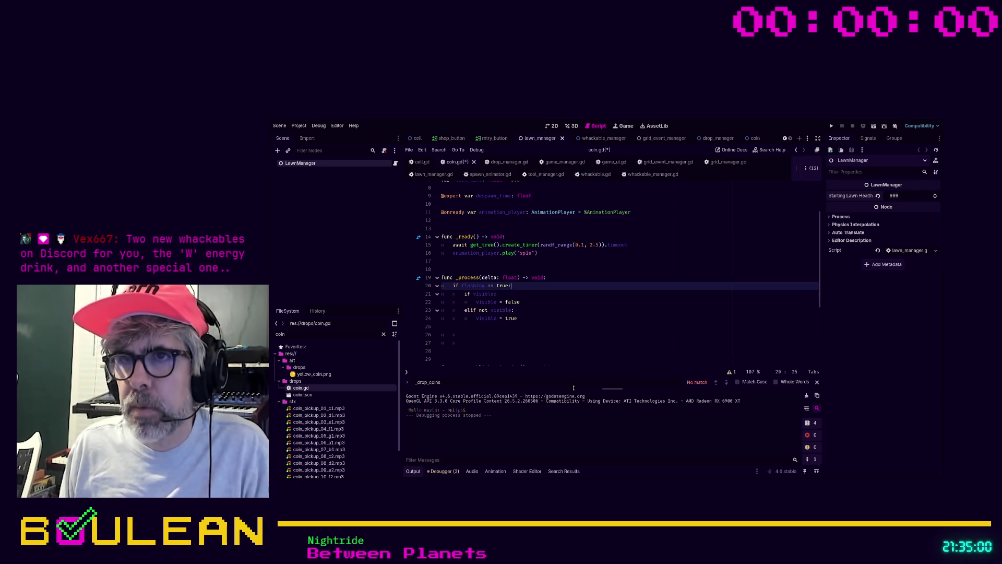
key(Down)
key(Down)
key(Down)
key(Down)
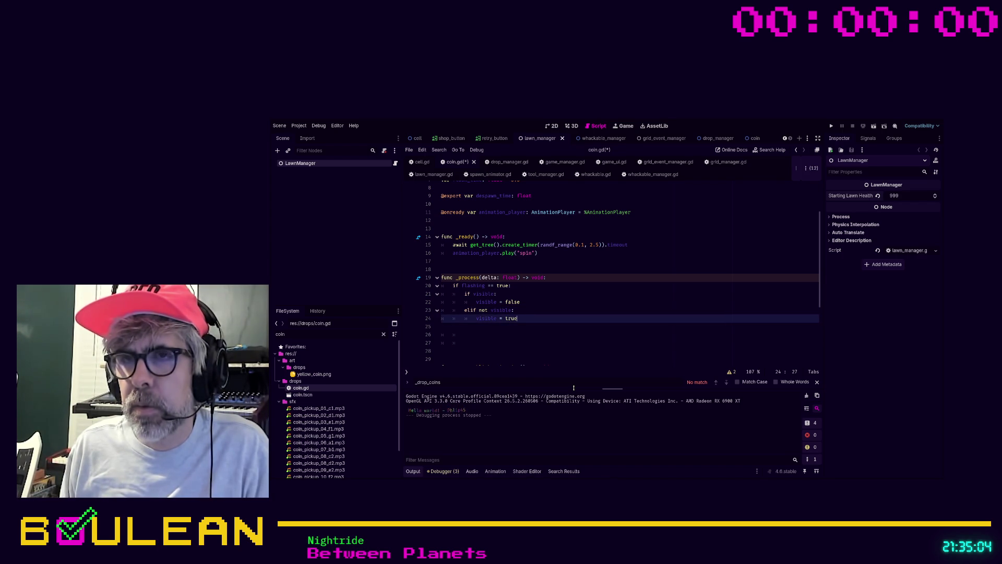
key(Return)
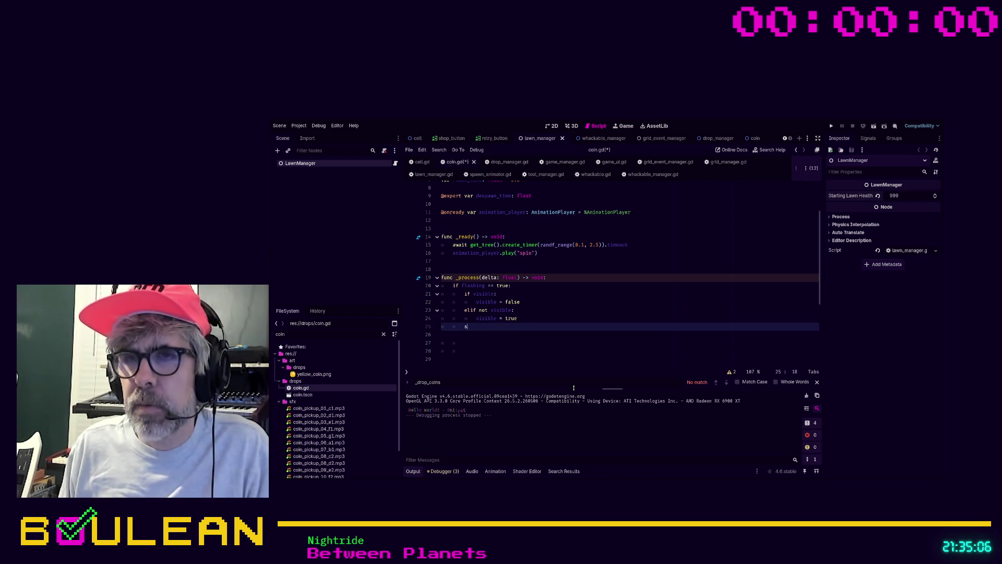
Add 'self.modulate.a -= 25.5 * delta' to _process and start a new line
text(f.mod)
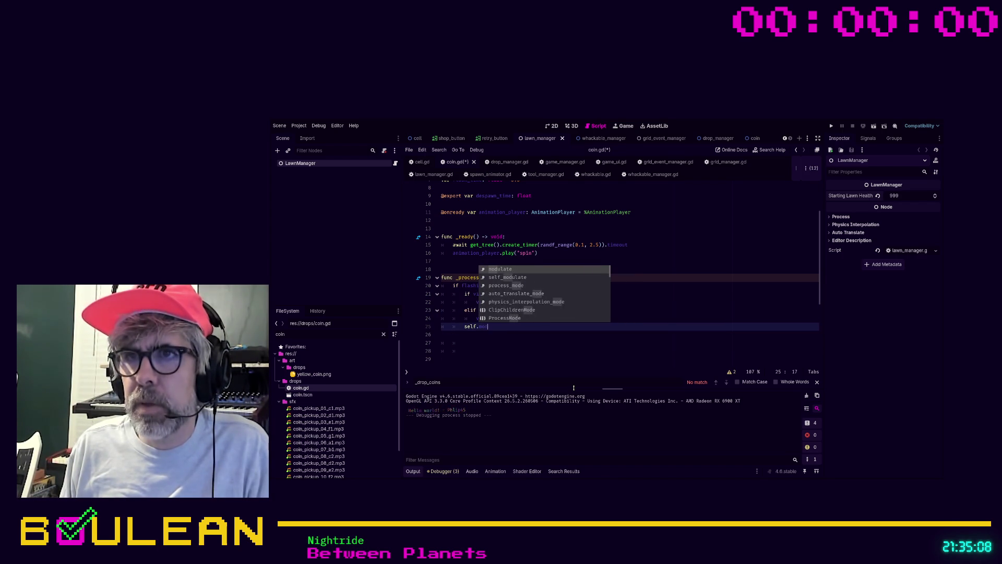
key(Return)
text(.a)
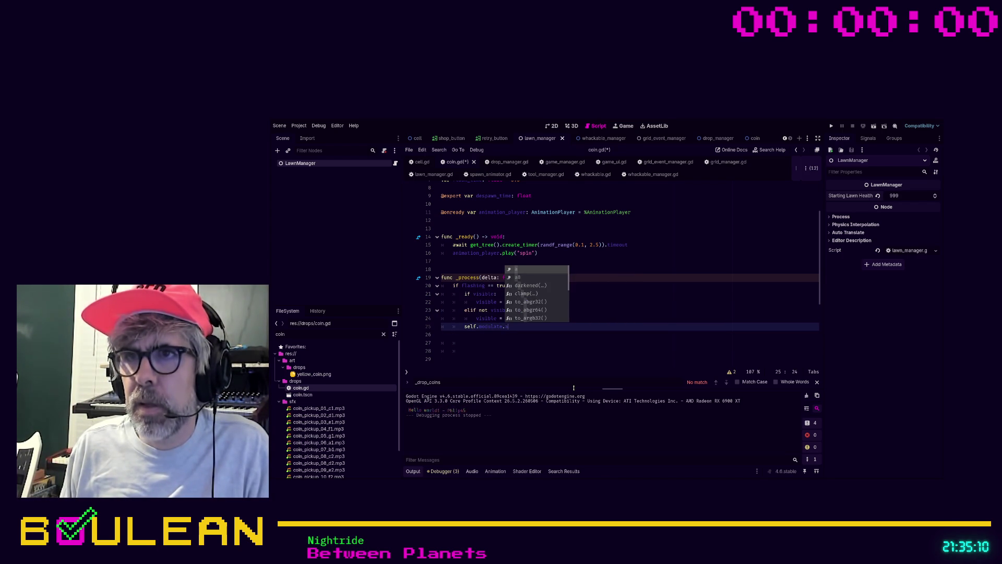
key(Escape)
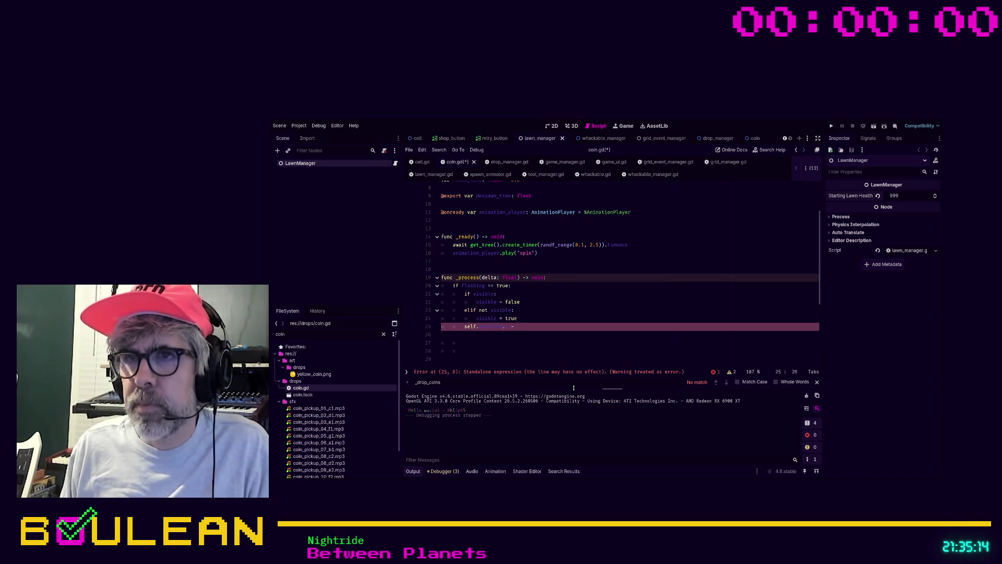
text(=)
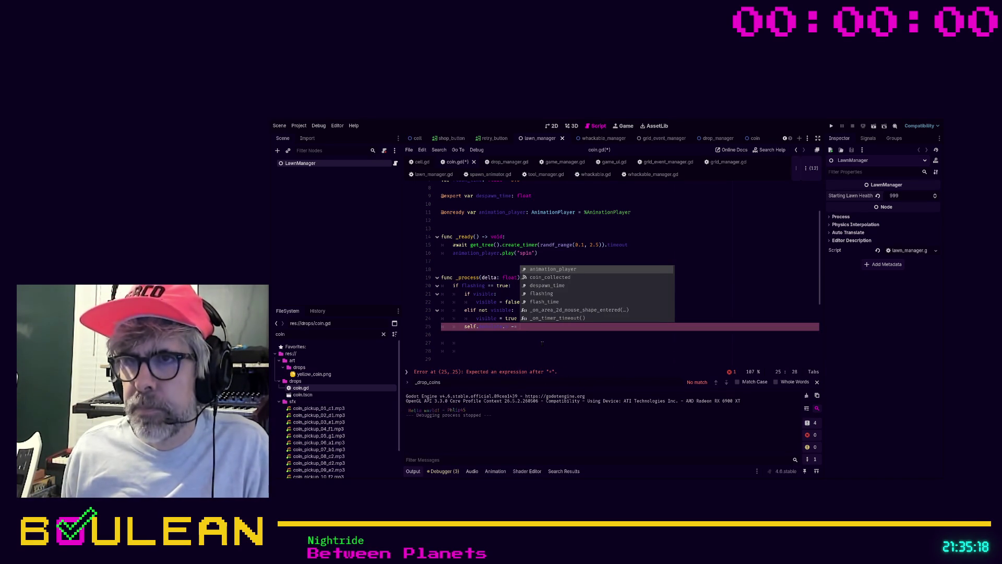
text( 1 * delta)
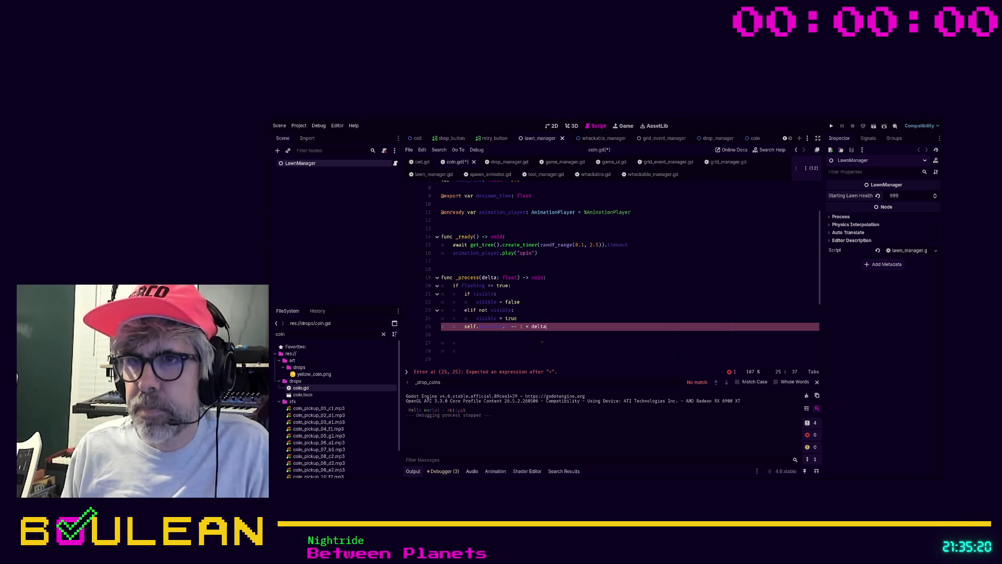
key(Left)
key(Left)
key(Left)
text(5.5)
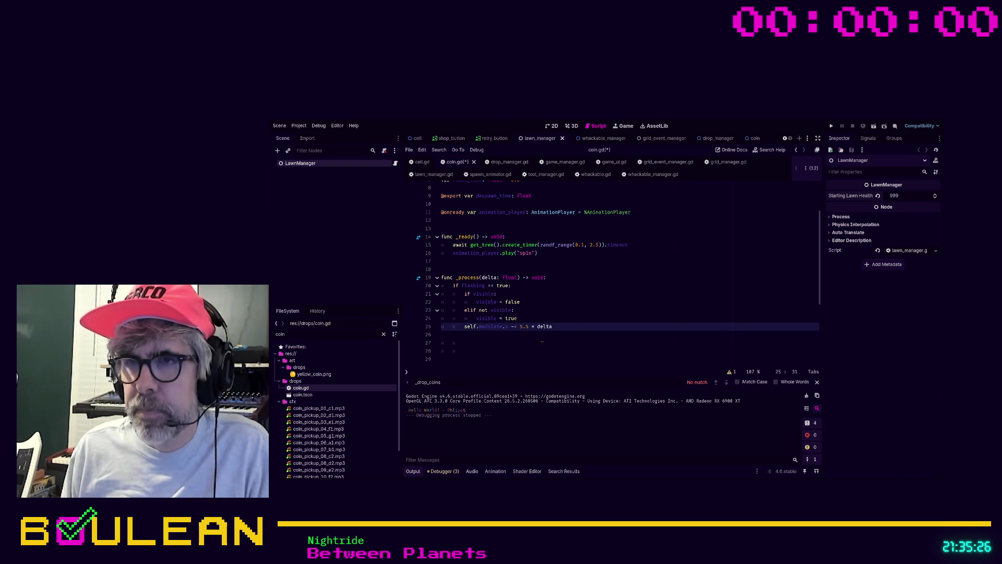
key(End)
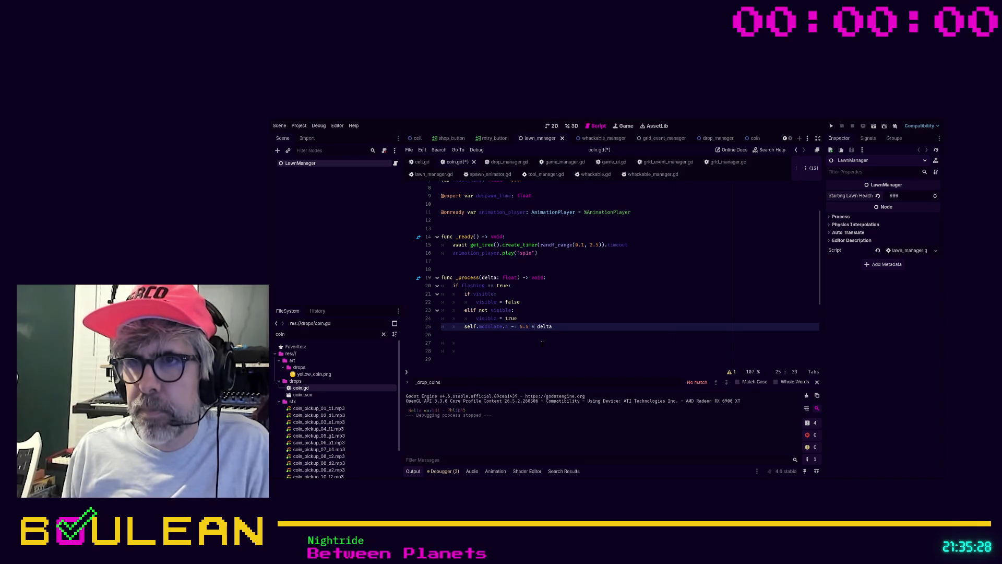
text(25)
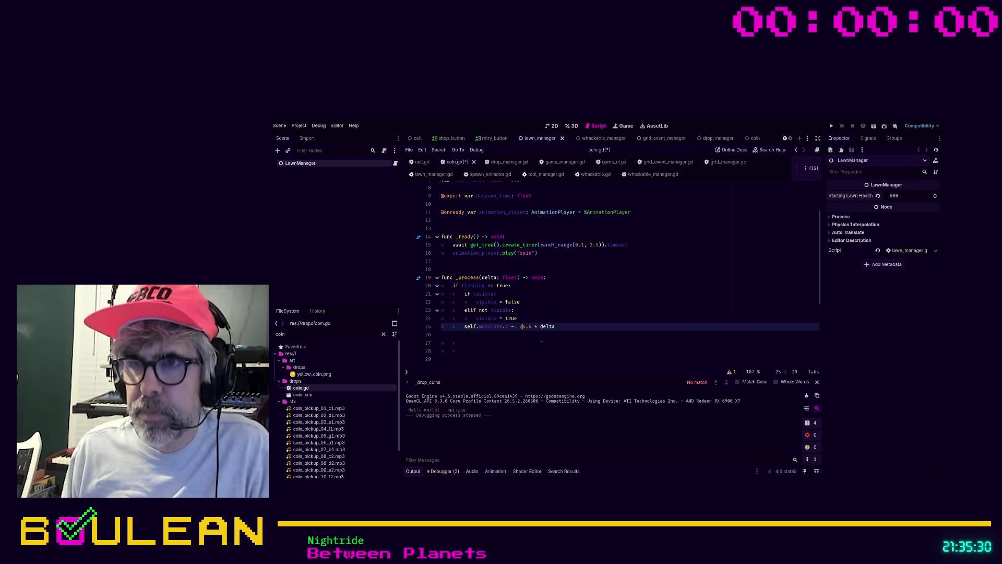
key(End)
key(Return)
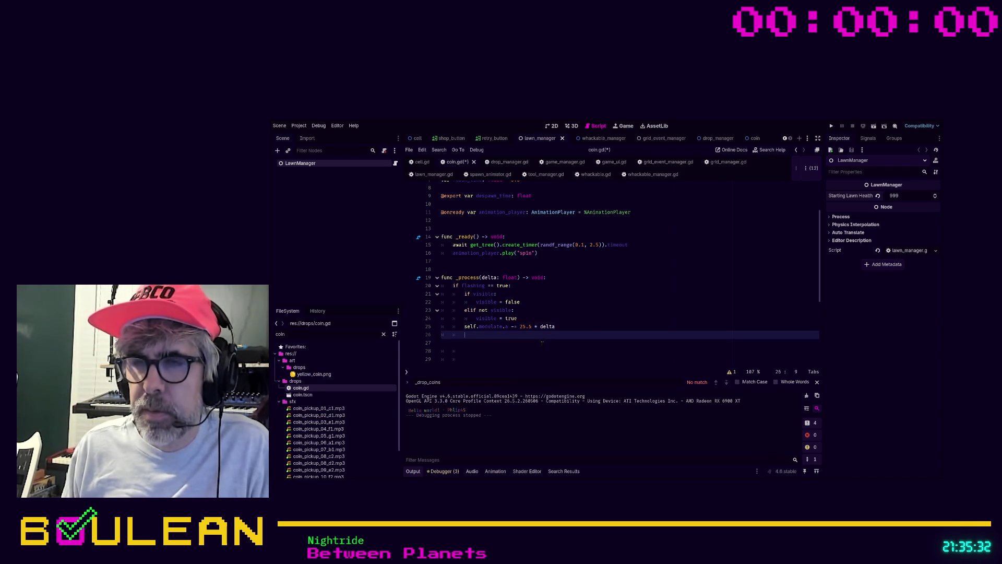
Add 'if is_zero_approx(self.modulate.a): self.queue_free()' to coin.gd, then save and run the game
text(.)
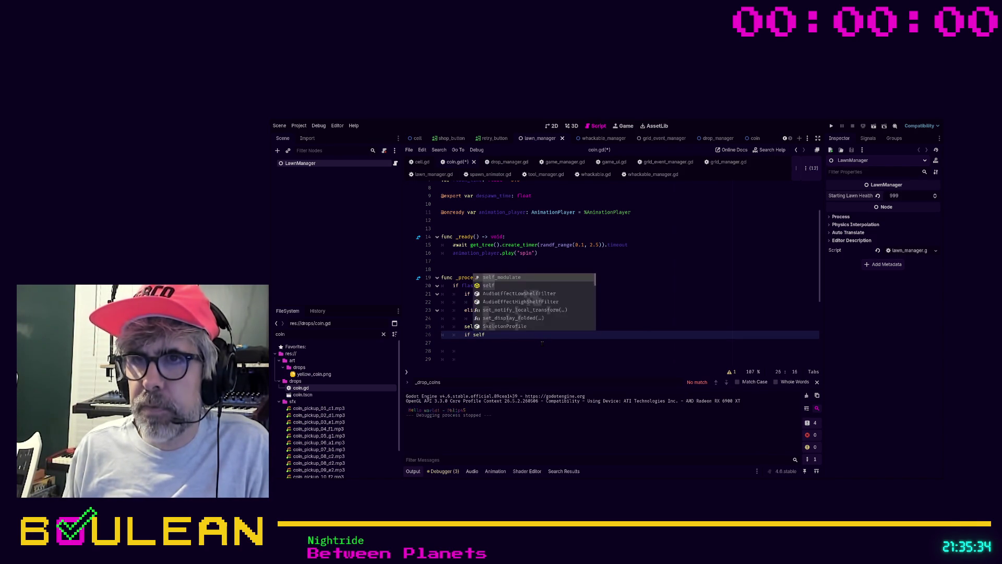
text(modulate)
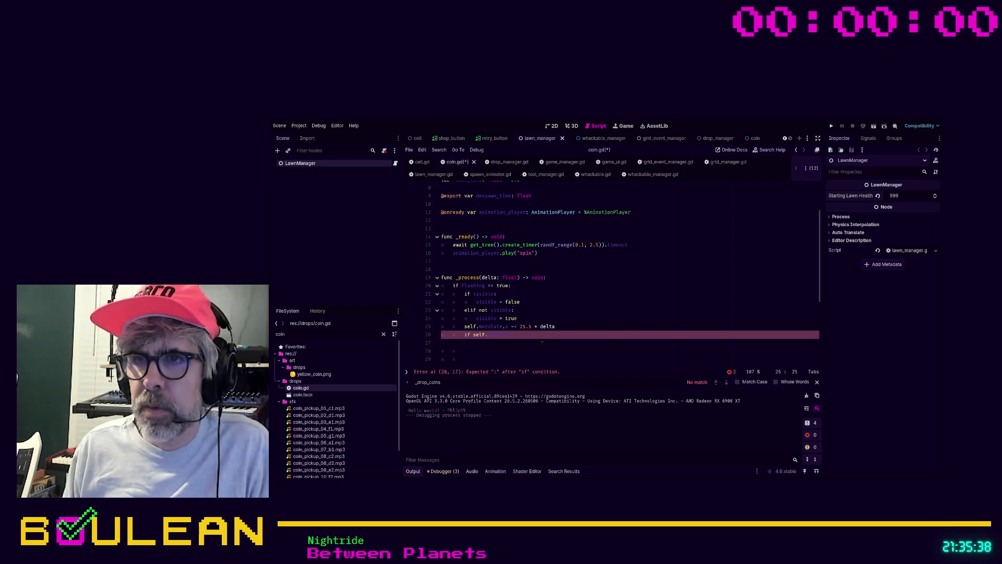
text( is )
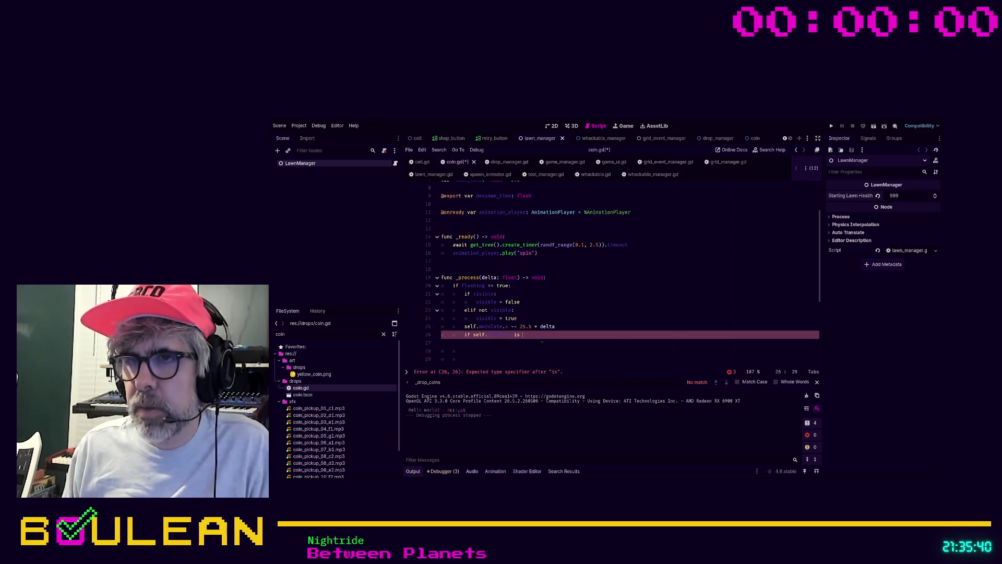
text(ap)
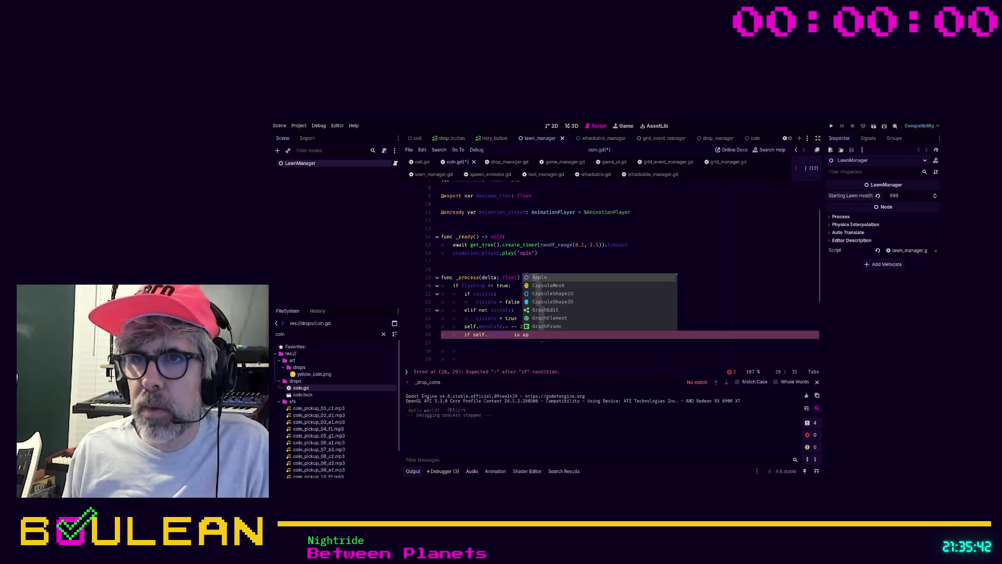
key(BackSpace)
key(BackSpace)
key(BackSpace)
text(is_app)
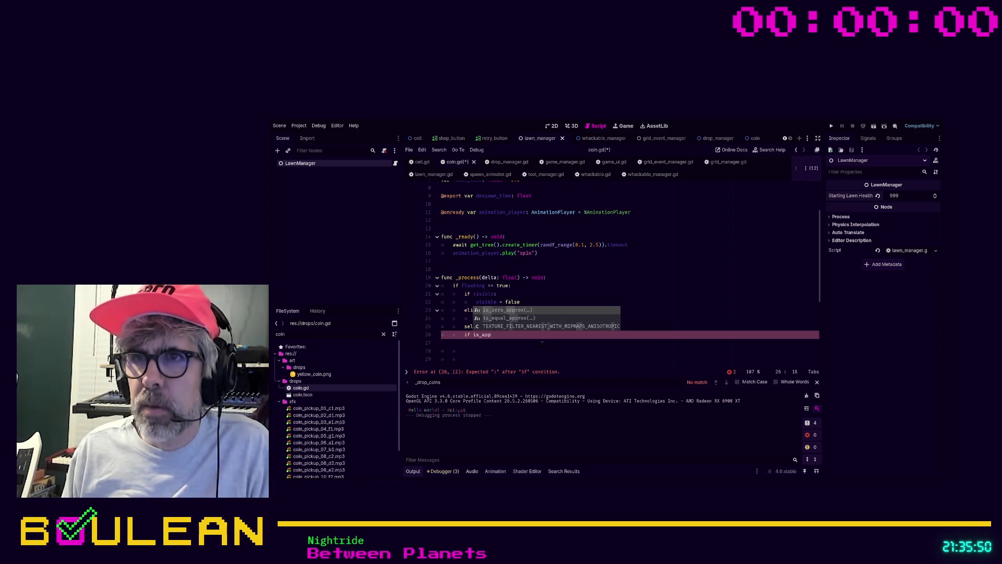
key(Return)
text(self.)
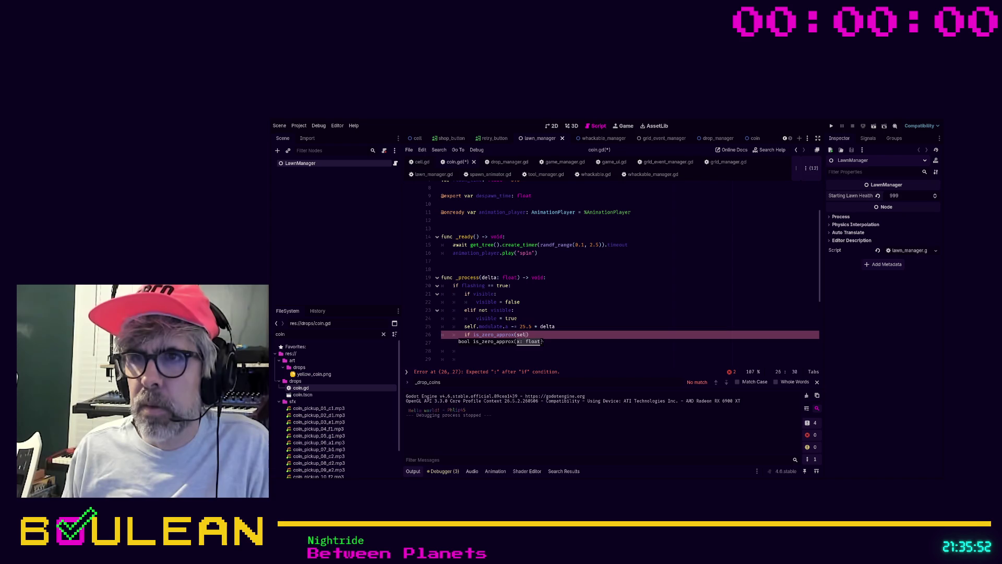
text(modulate)
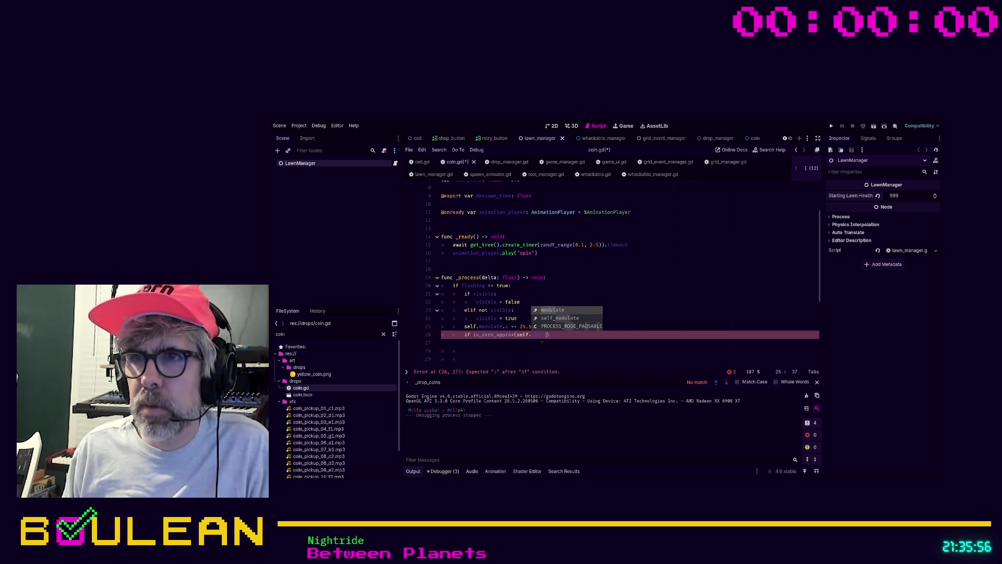
key(Return)
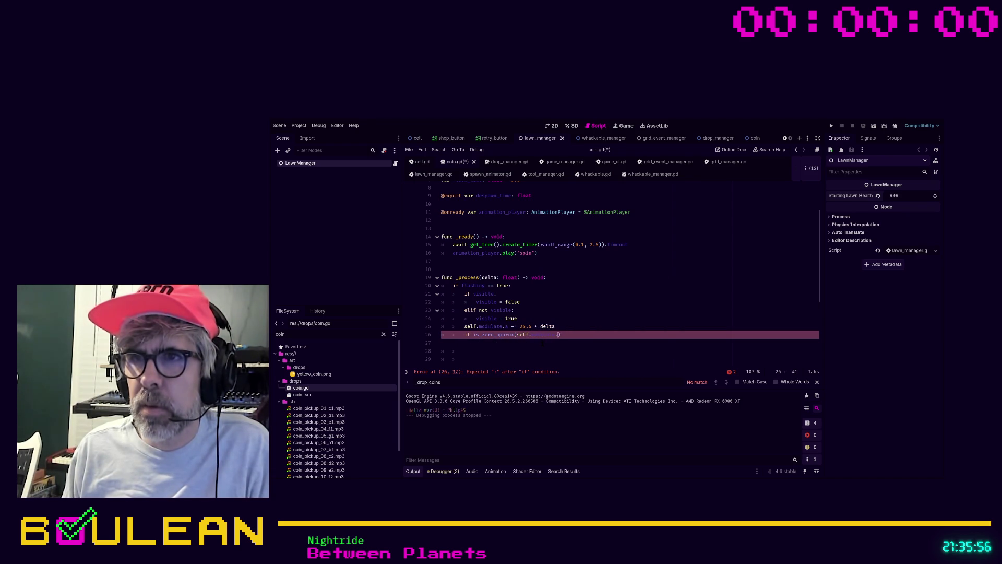
text(.a):)
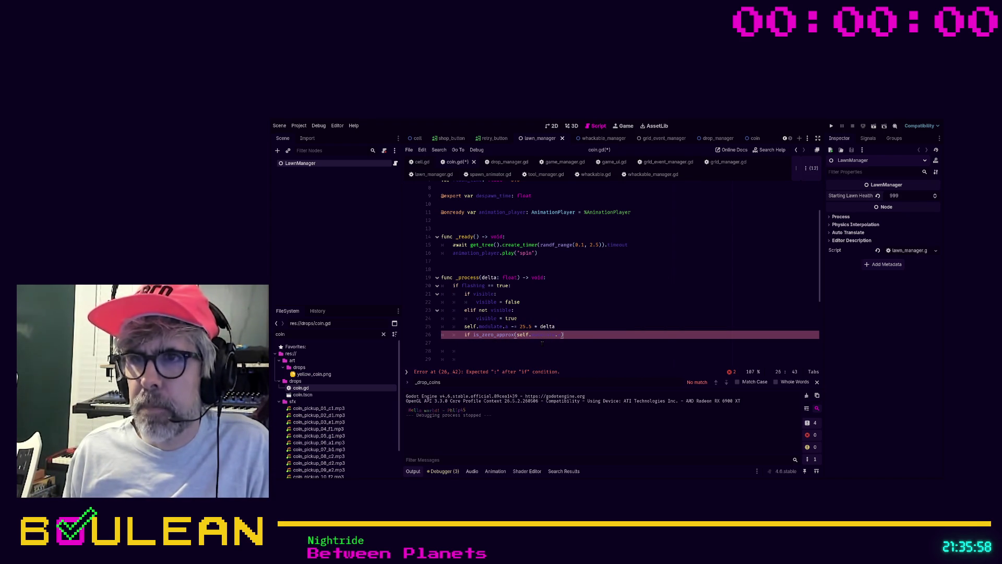
key(Return)
text(s)
text(mo)
text(_fre)
key(Return)
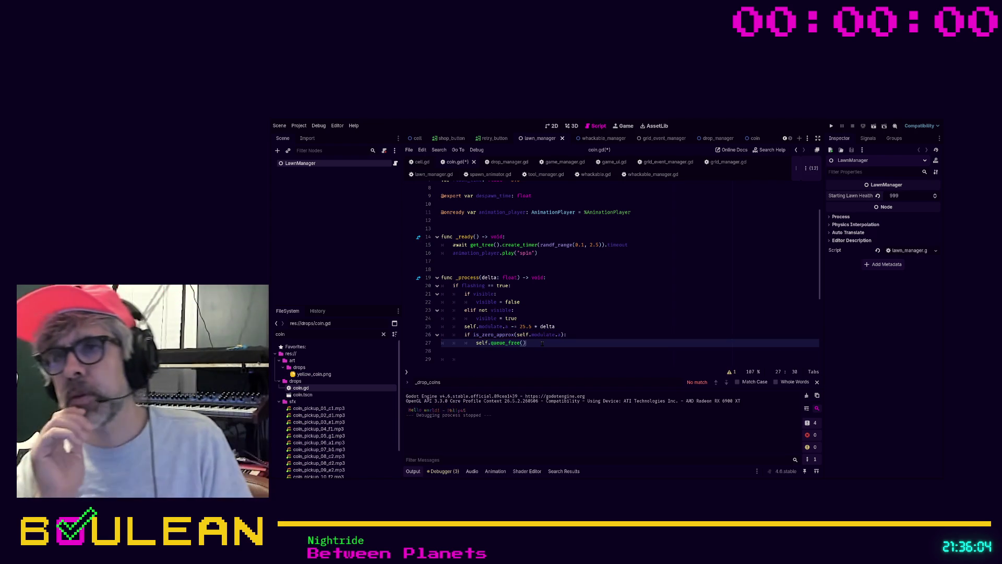
key(F5)
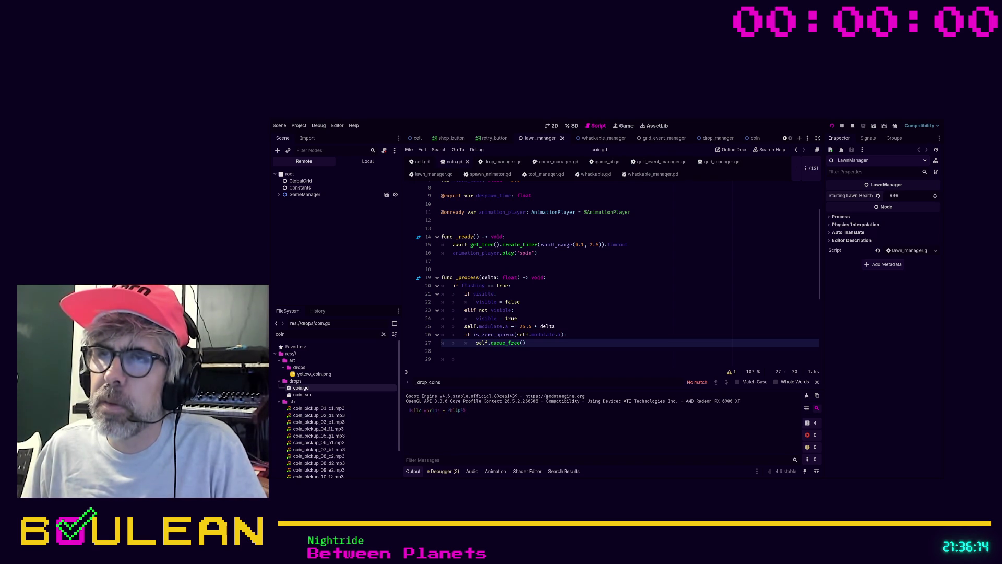
Whack the bottom-middle and bottom-left mole holes to spawn fading coins, then stop the game
key(alt+Tab)
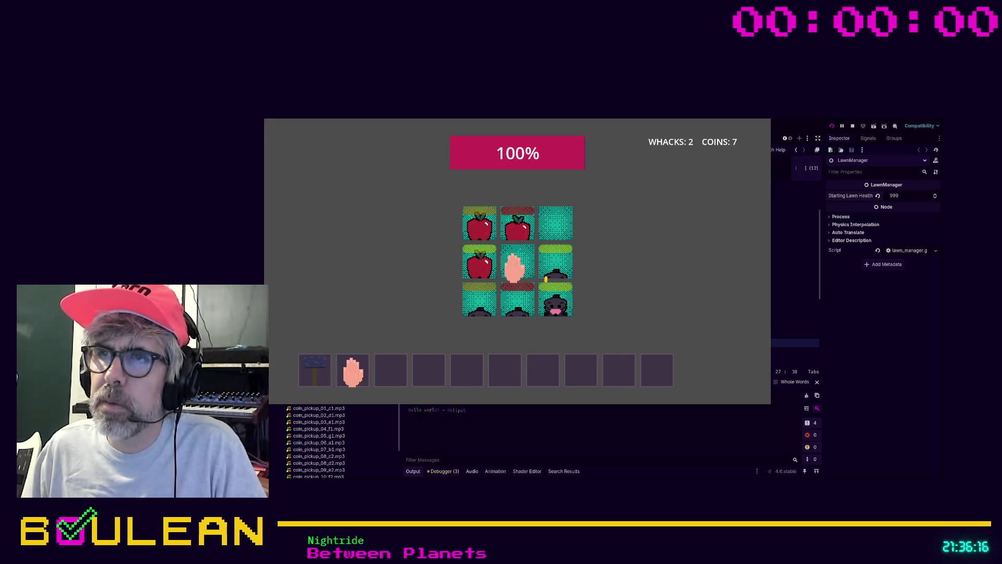
click(513, 305)
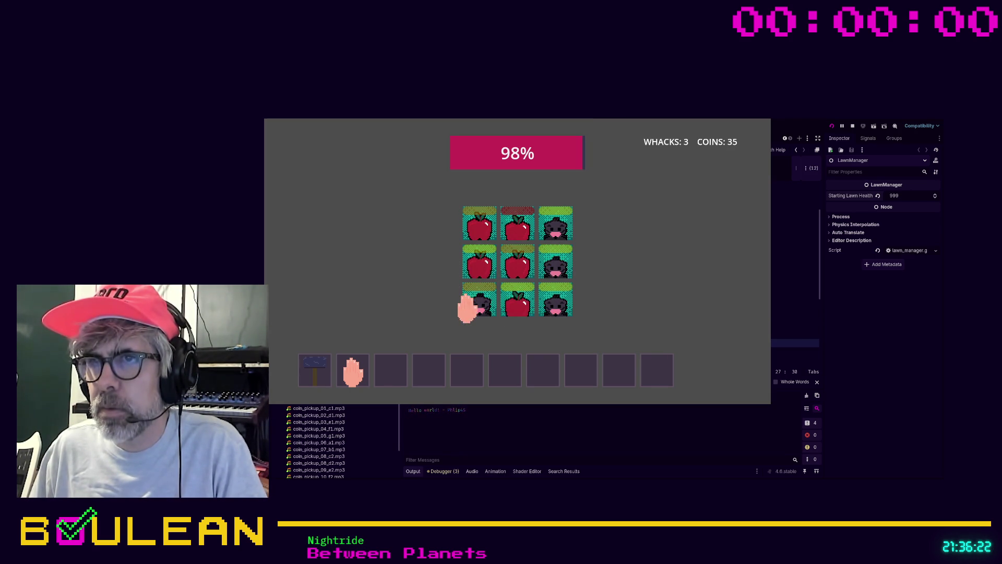
click(472, 302)
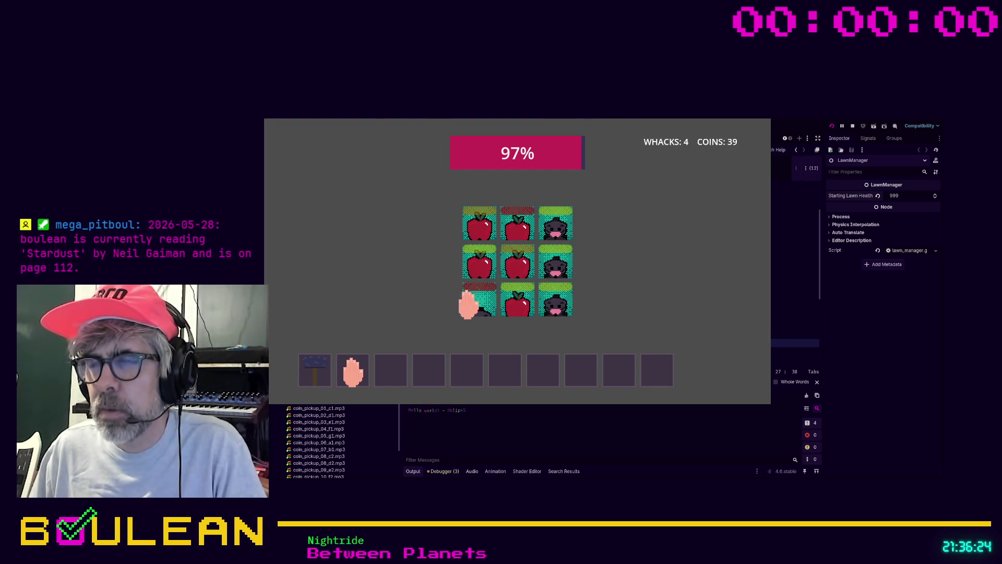
key(F8)
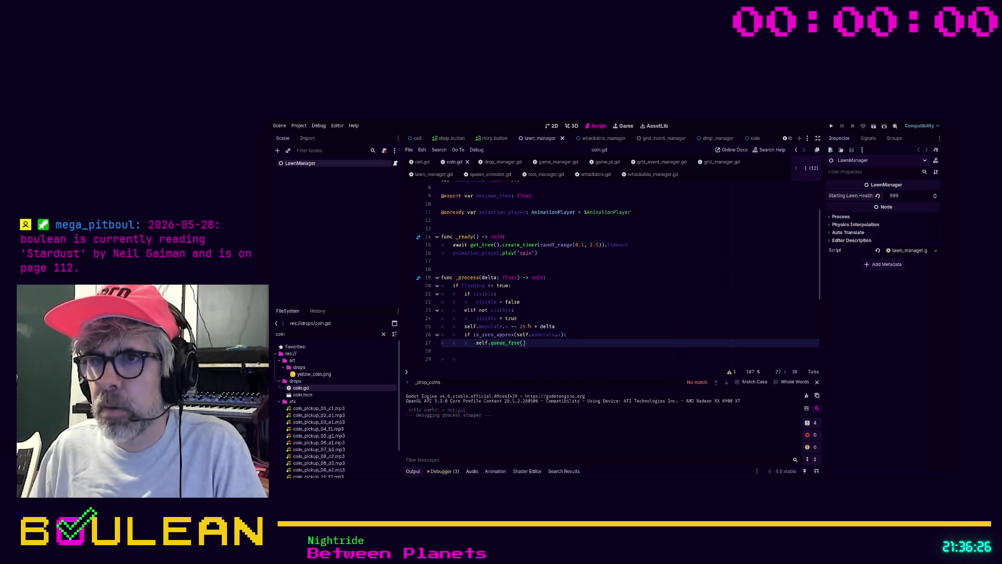
Change the line 25 fade rate from 25.5 to 1.2 times delta, save, and rerun the game
click(521, 327)
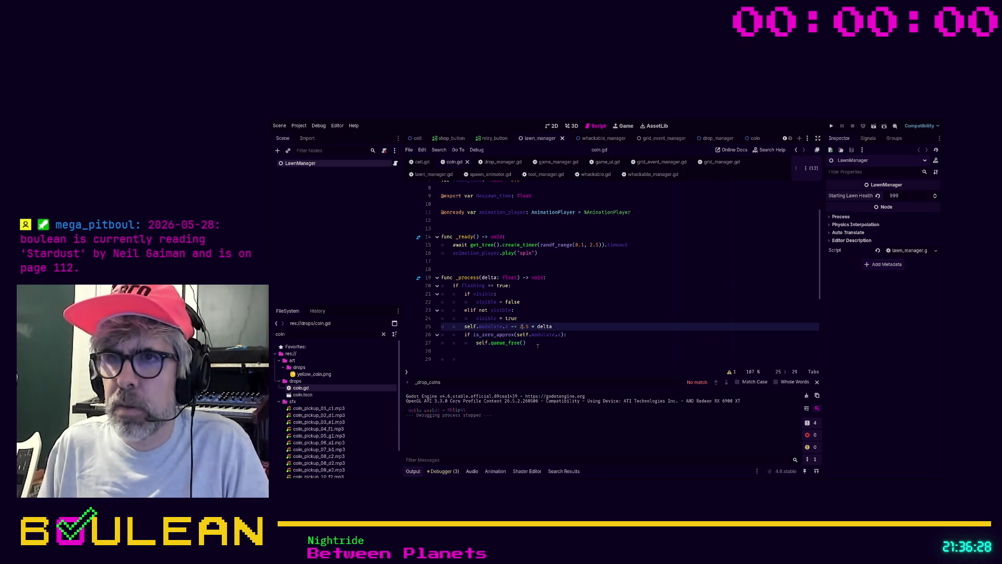
text(5)
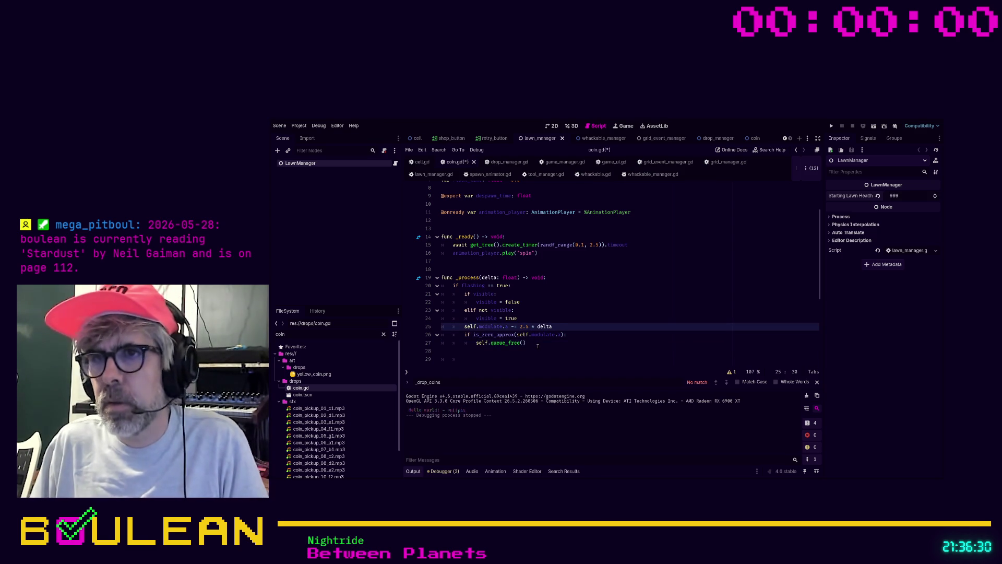
key(BackSpace)
key(BackSpace)
key(BackSpace)
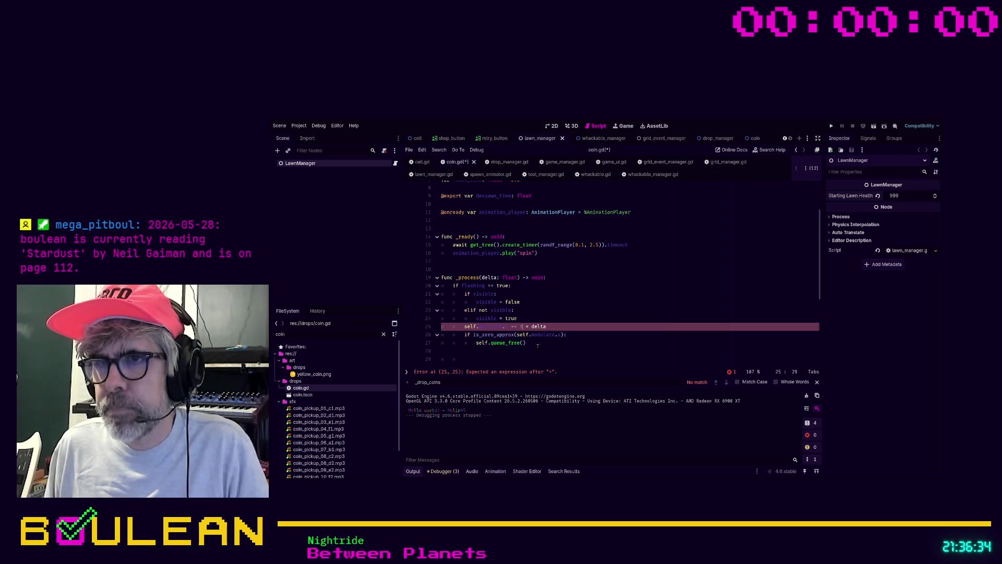
key(ctrl+s)
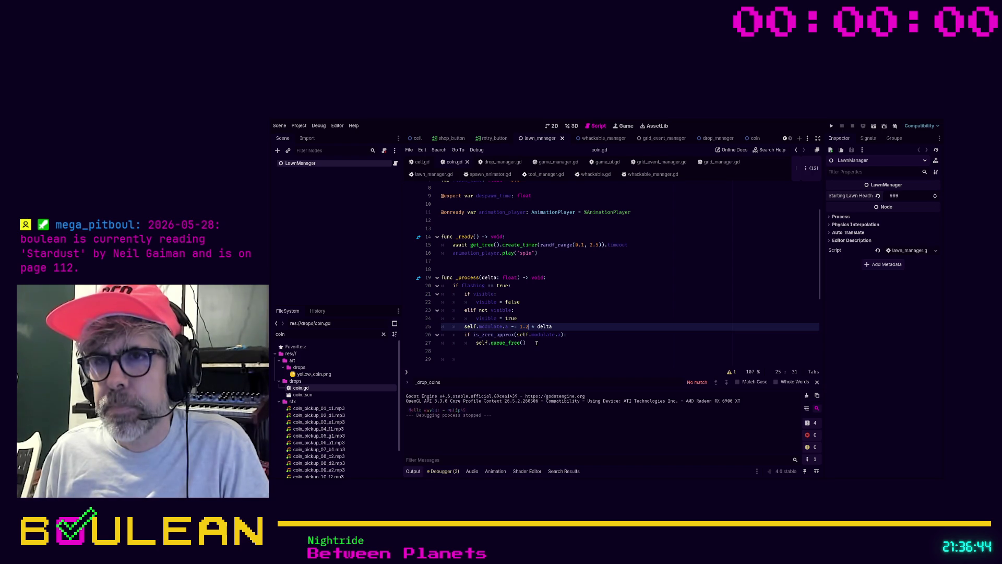
click(537, 343)
key(F5)
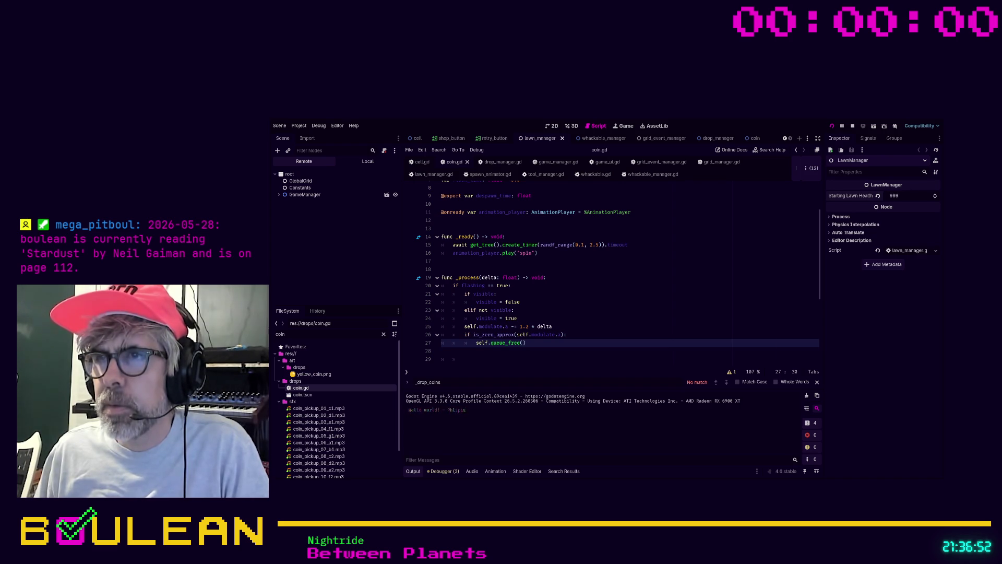
Whack eight lawn tiles for coins, stop the game, and select is_zero_approx on line 26
click(551, 253)
click(556, 306)
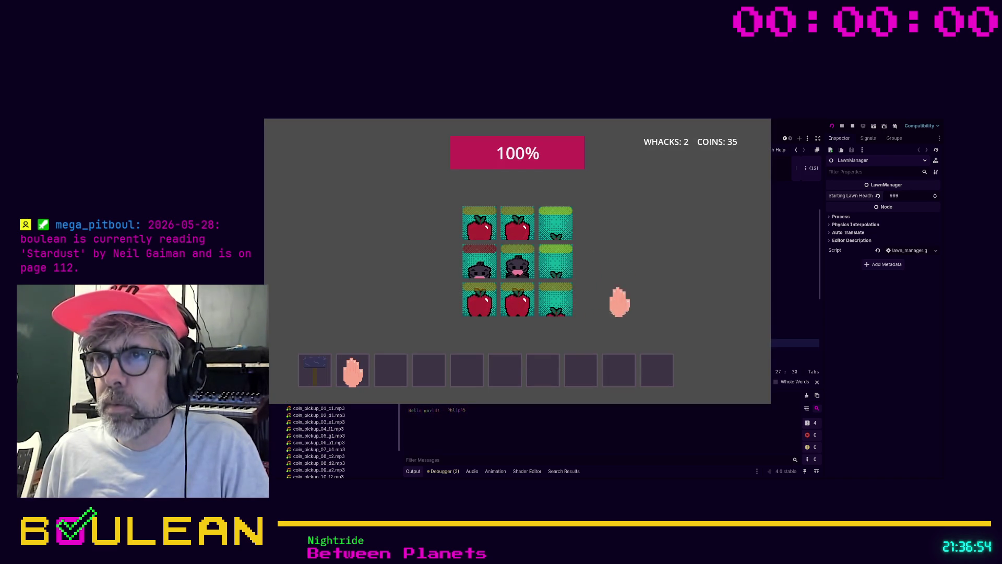
click(562, 321)
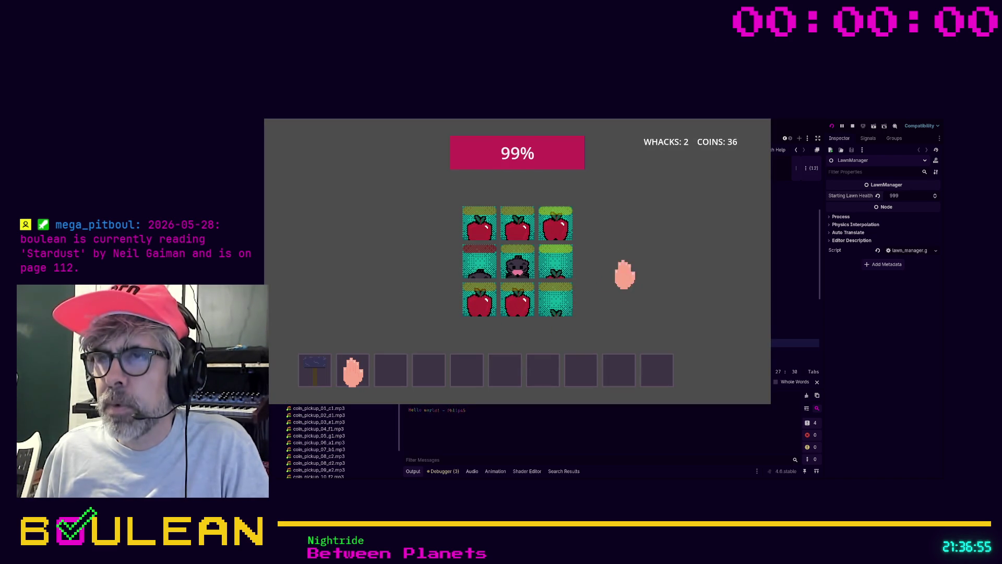
click(509, 298)
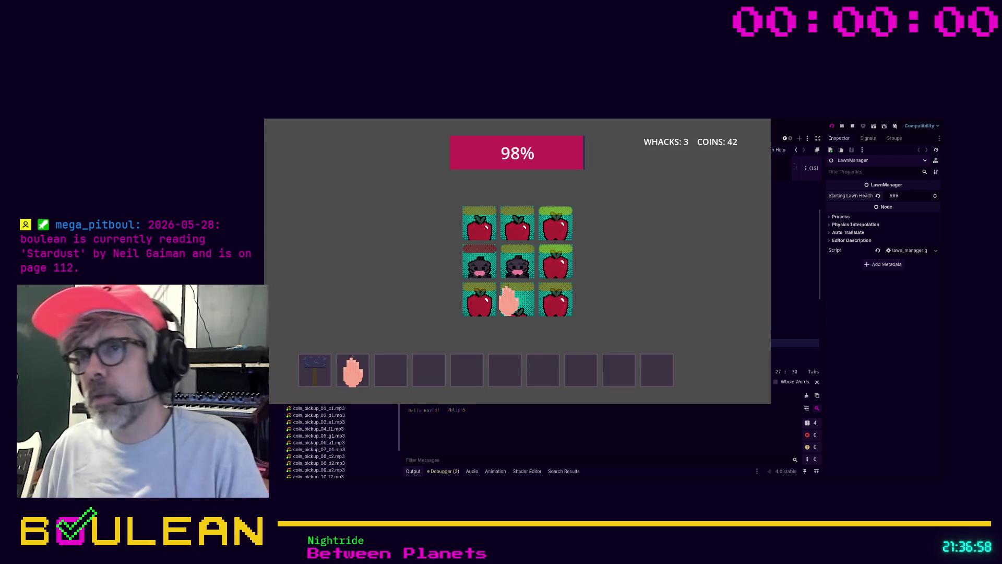
click(477, 299)
click(479, 304)
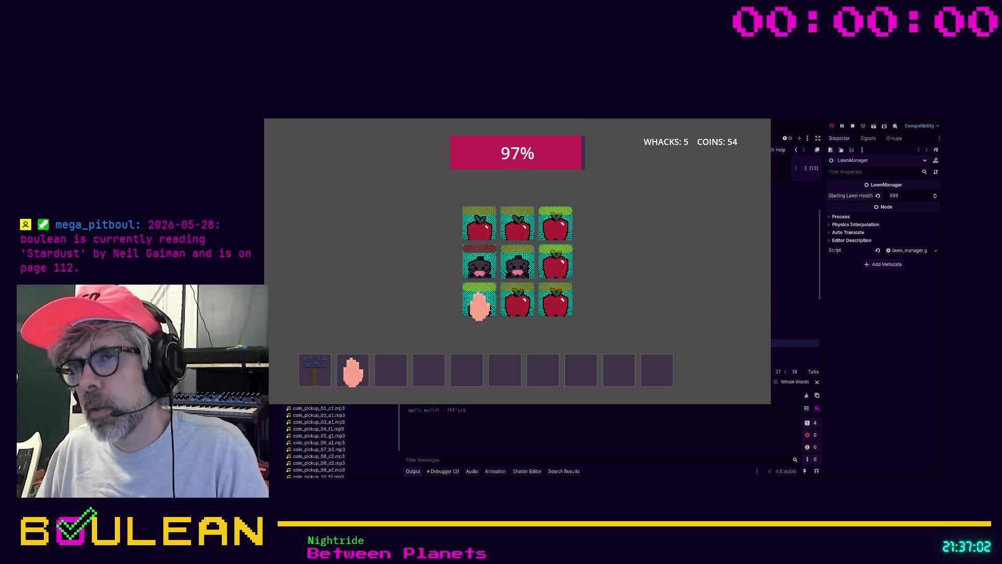
click(525, 266)
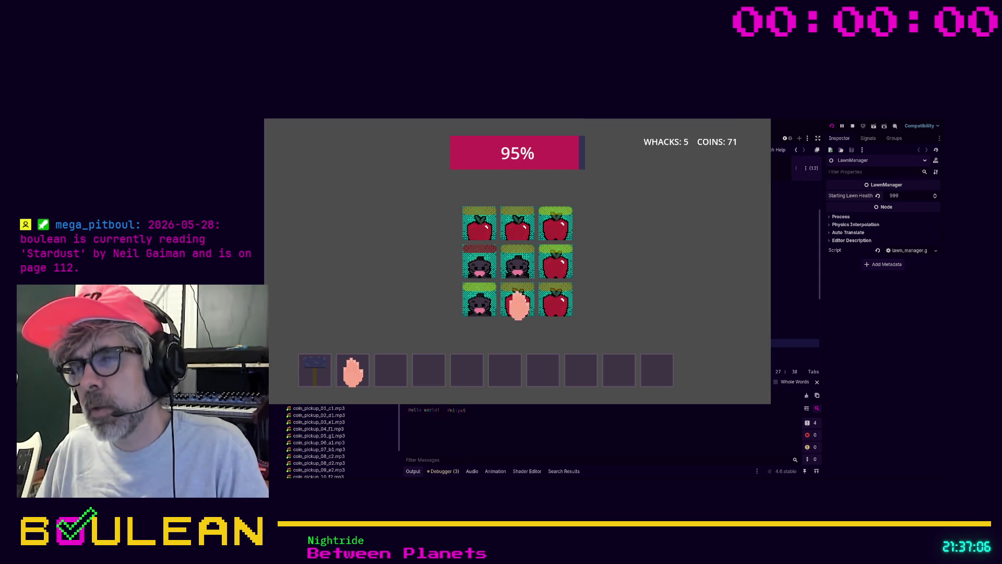
click(551, 221)
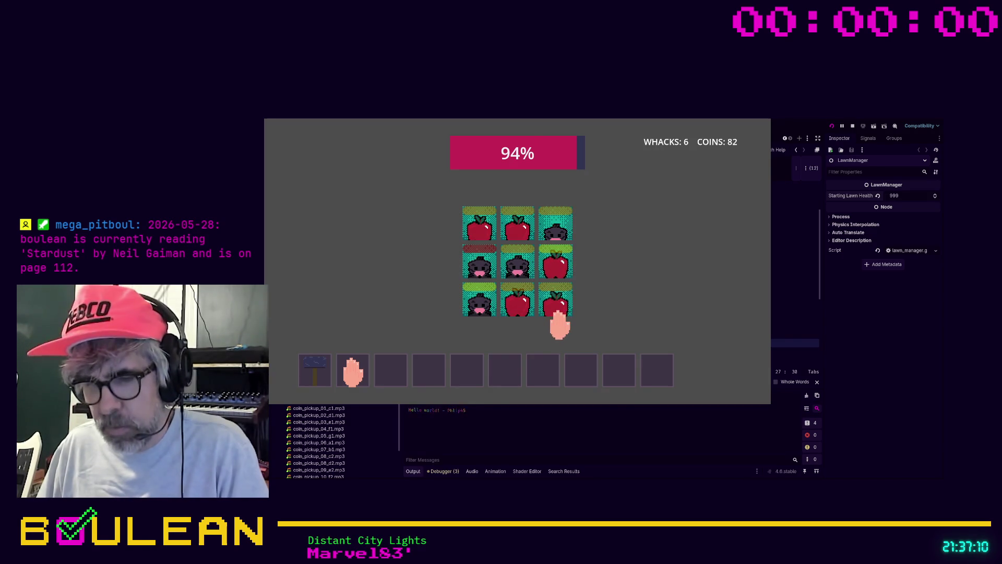
key(F8)
double_click(493, 335)
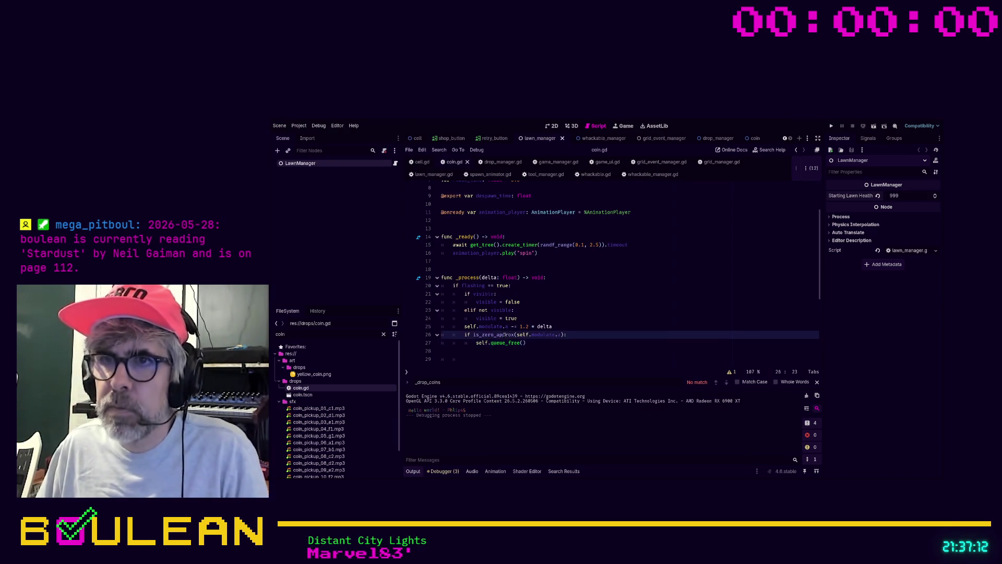
Replace is_zero_approx with is_equal_approx(self.modulate.a, 0.5) on line 26 of coin.gd
text(is_app)
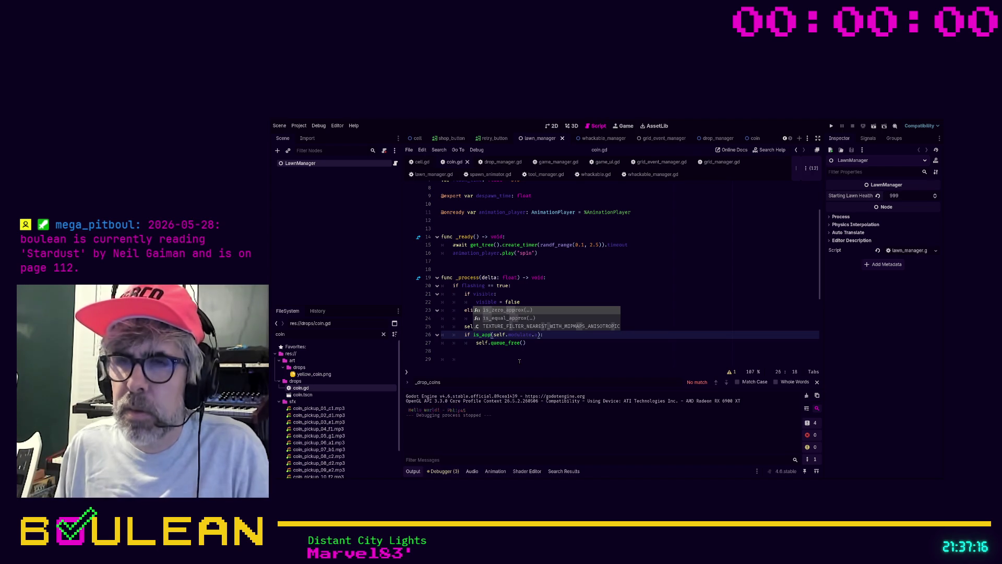
key(Down)
key(Return)
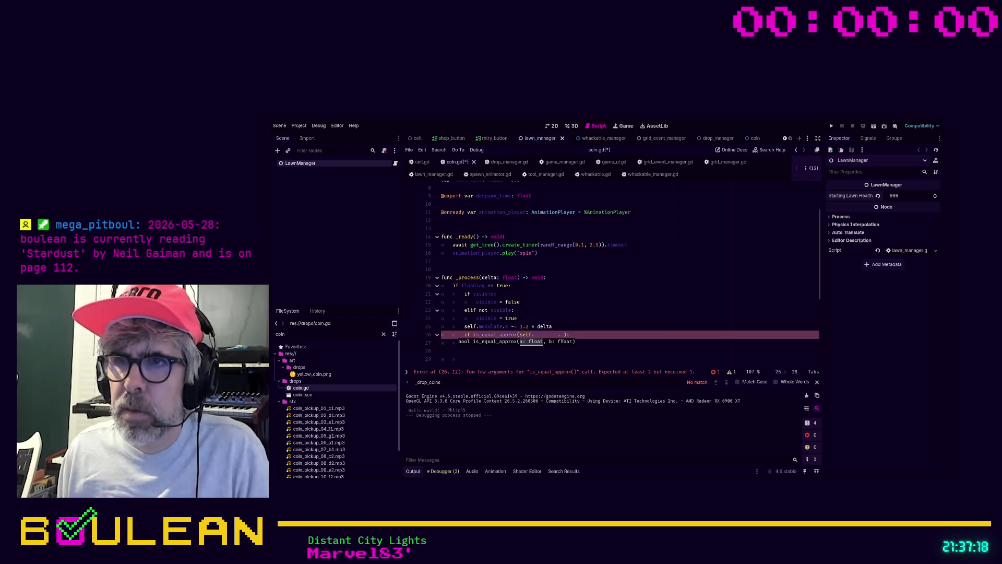
click(565, 335)
text(,)
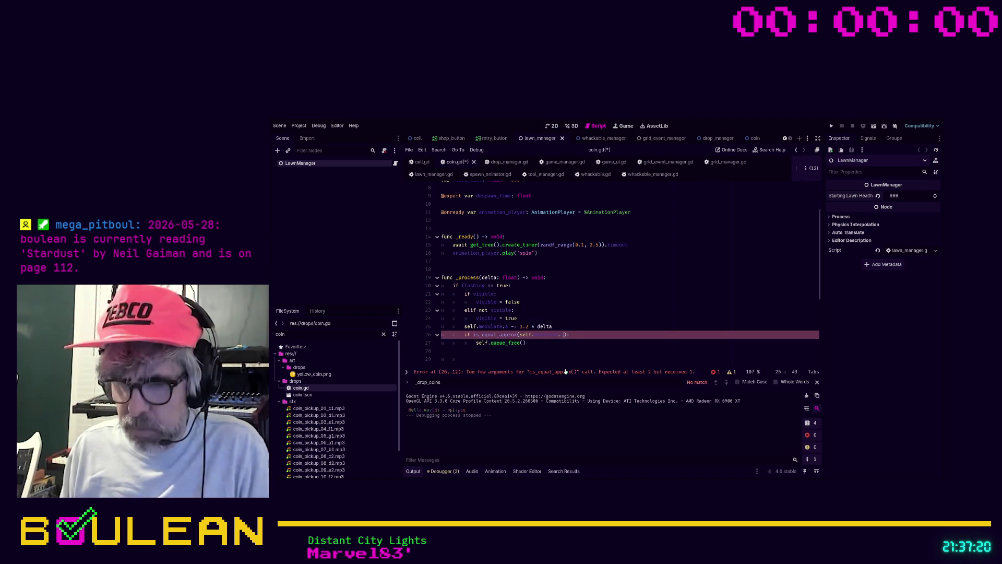
text( 0.5)
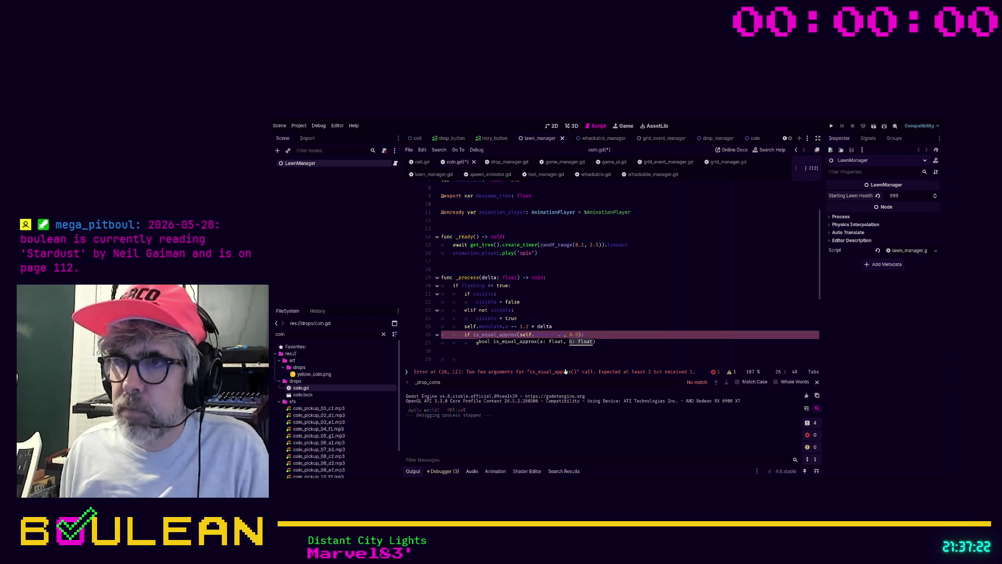
click(530, 359)
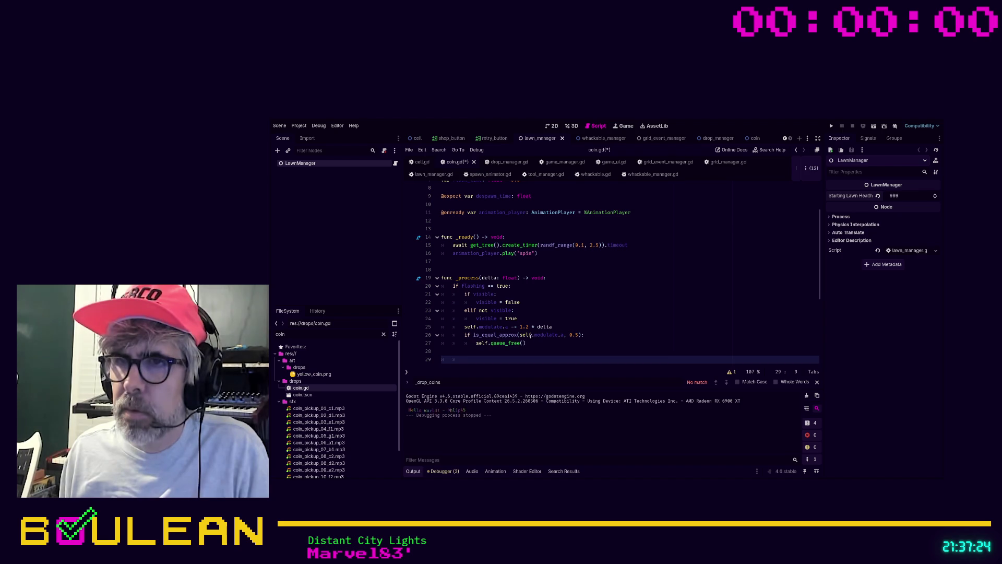
scroll(640, 319, up, 3)
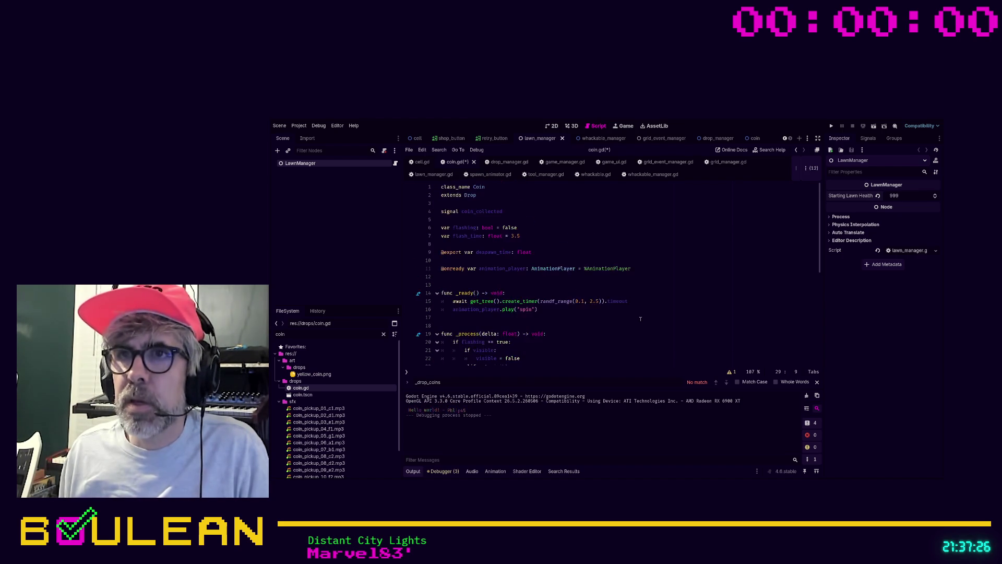
Save coin.gd and set the coin Timer node's Wait Time to 5 seconds
click(637, 302)
key(ctrl+s)
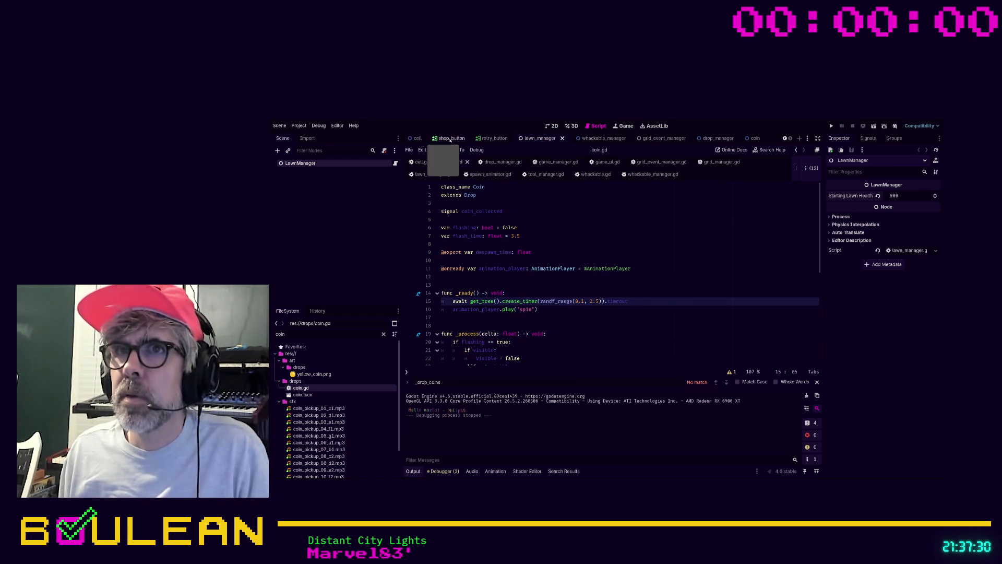
click(755, 138)
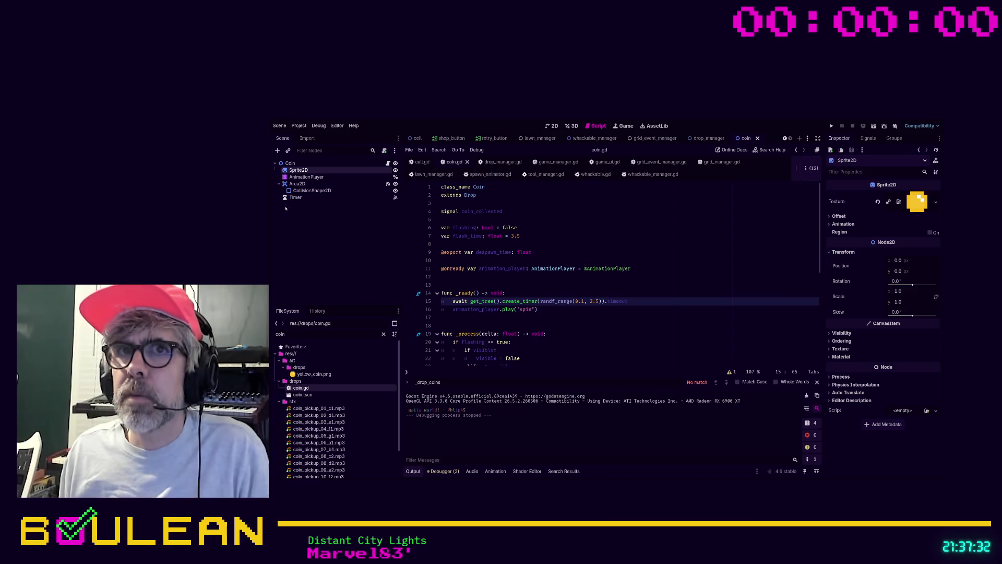
click(294, 198)
click(894, 206)
text(5)
key(Return)
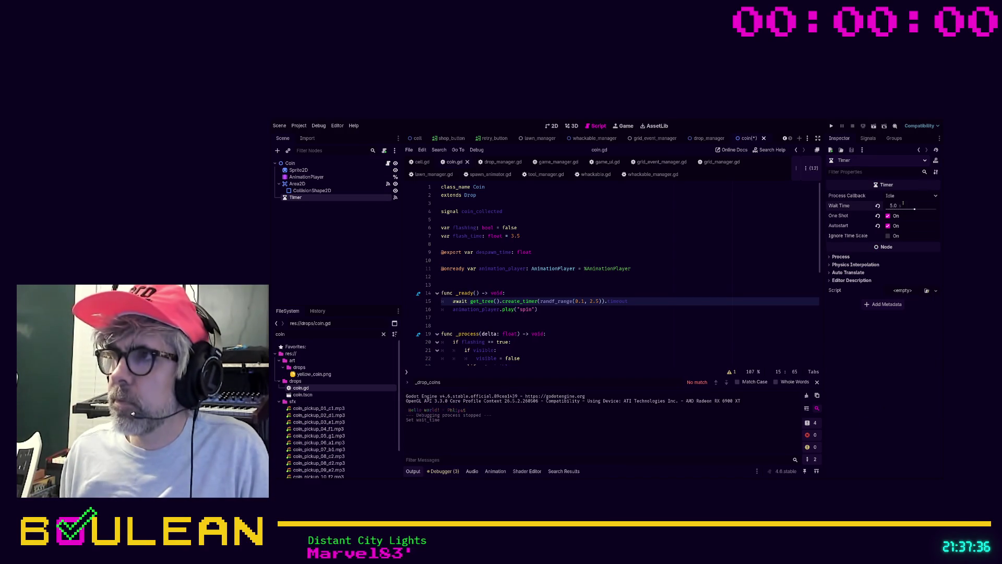
Return to the coin script and launch the game
click(441, 219)
key(F5)
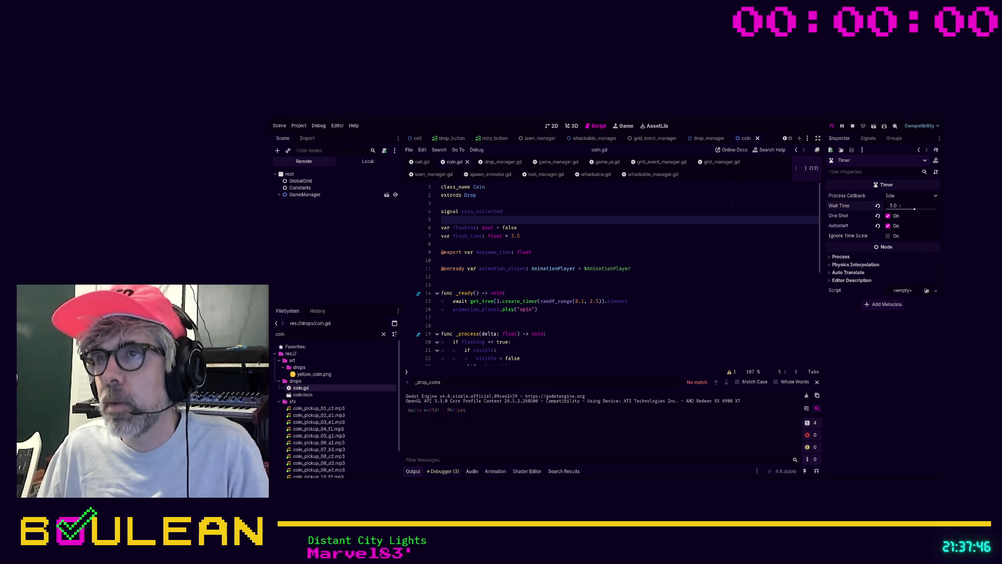
key(F5)
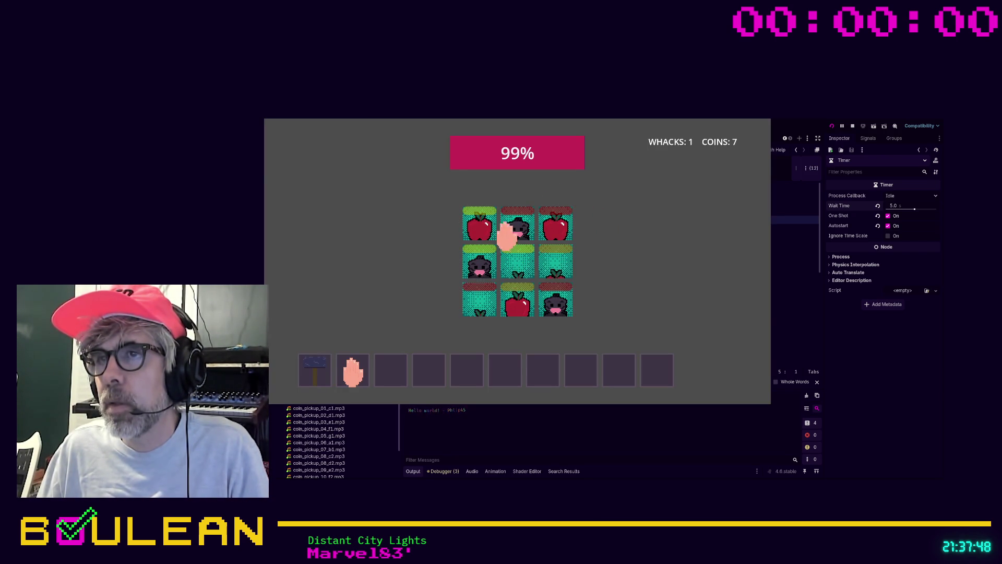
Whack the top, centre and bottom-middle tiles for coins, then stop the game
click(512, 222)
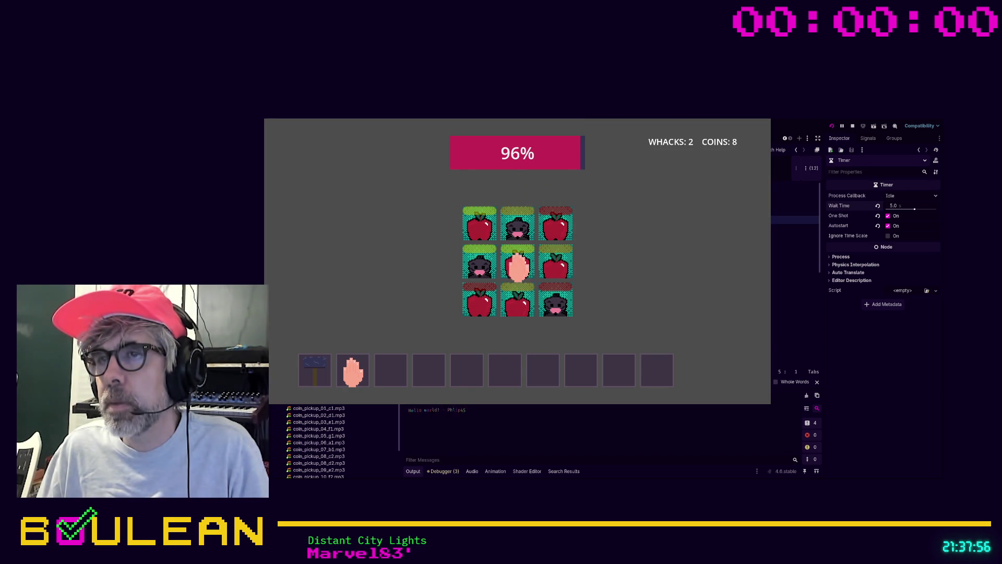
click(517, 267)
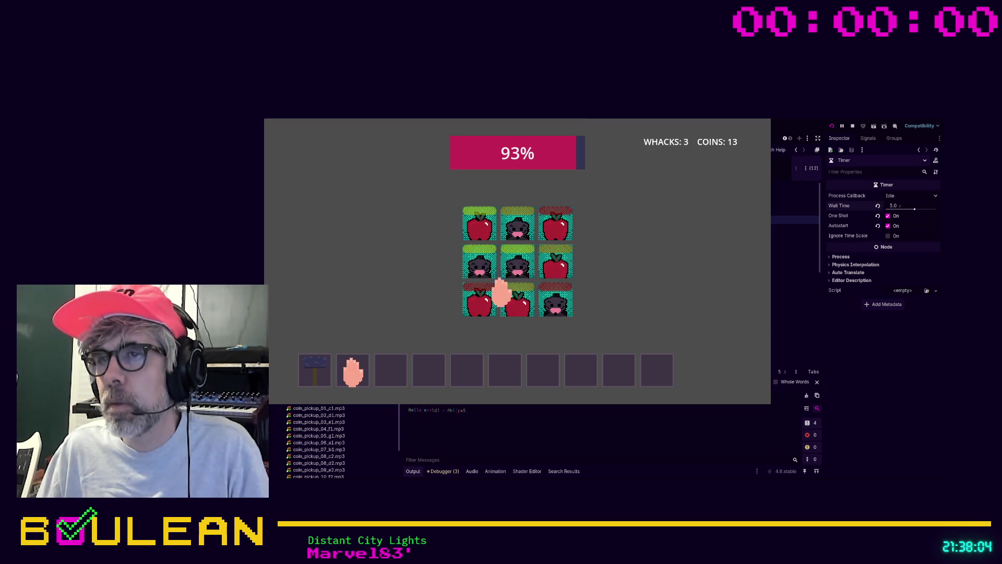
click(517, 301)
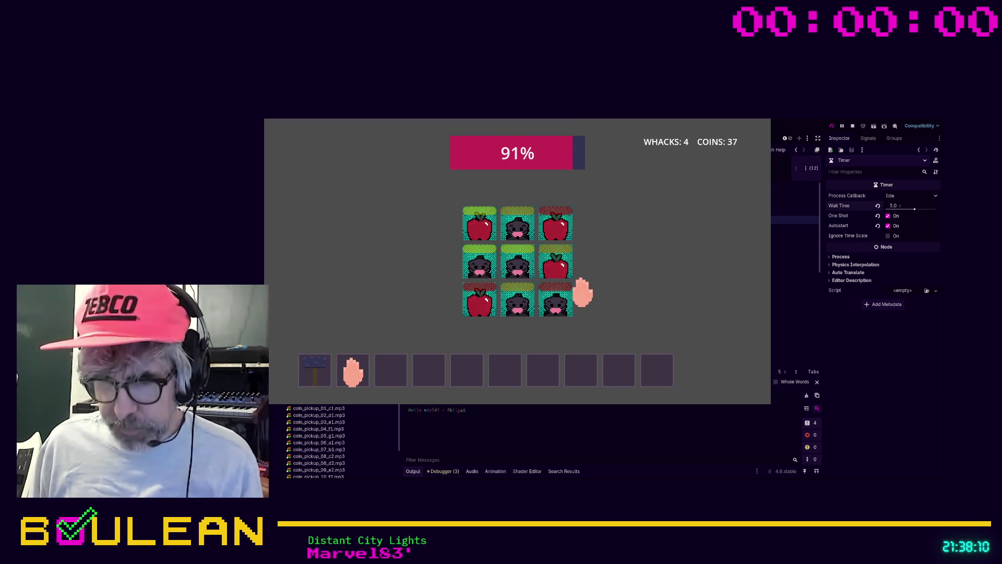
key(F8)
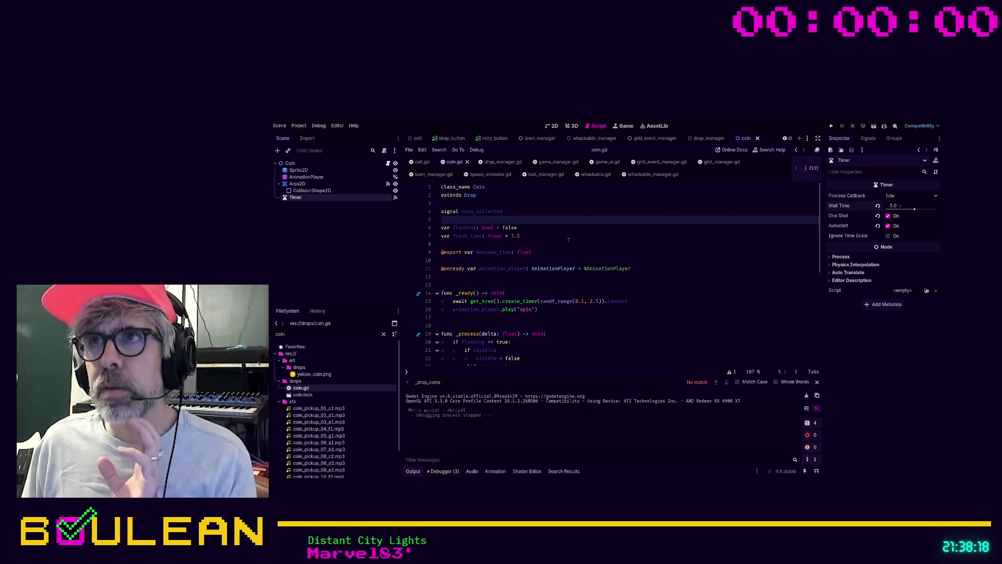
Scroll to the alpha fade line 25 in coin.gd, place the caret there, and run the game
scroll(582, 252, down, 1)
scroll(581, 260, down, 2)
click(533, 309)
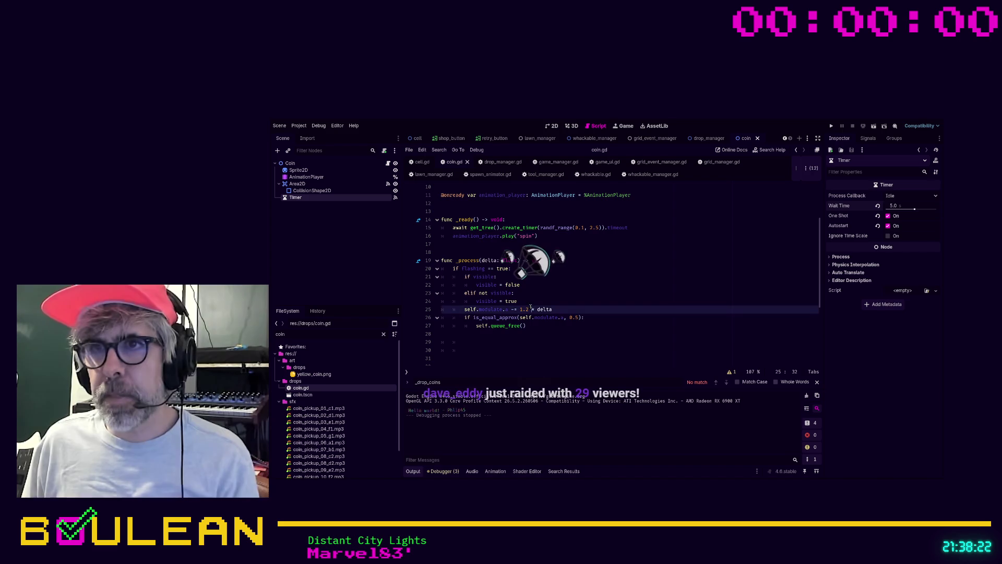
key(Right)
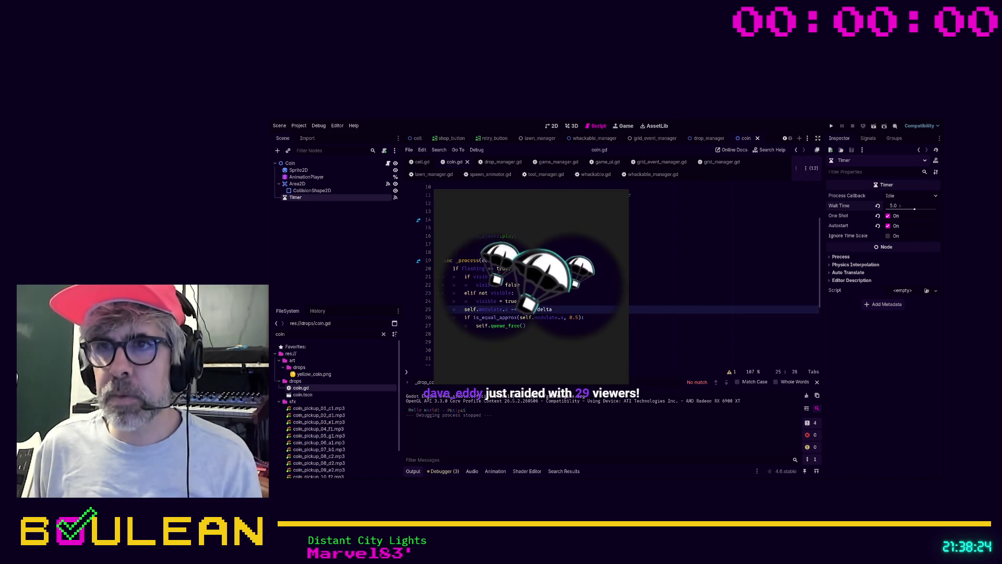
key(ctrl+Left)
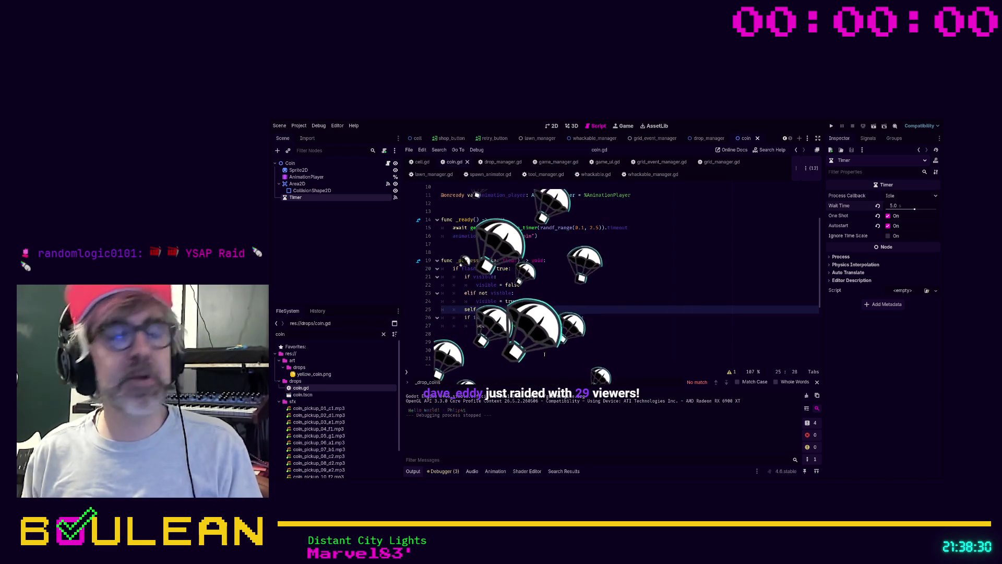
key(F5)
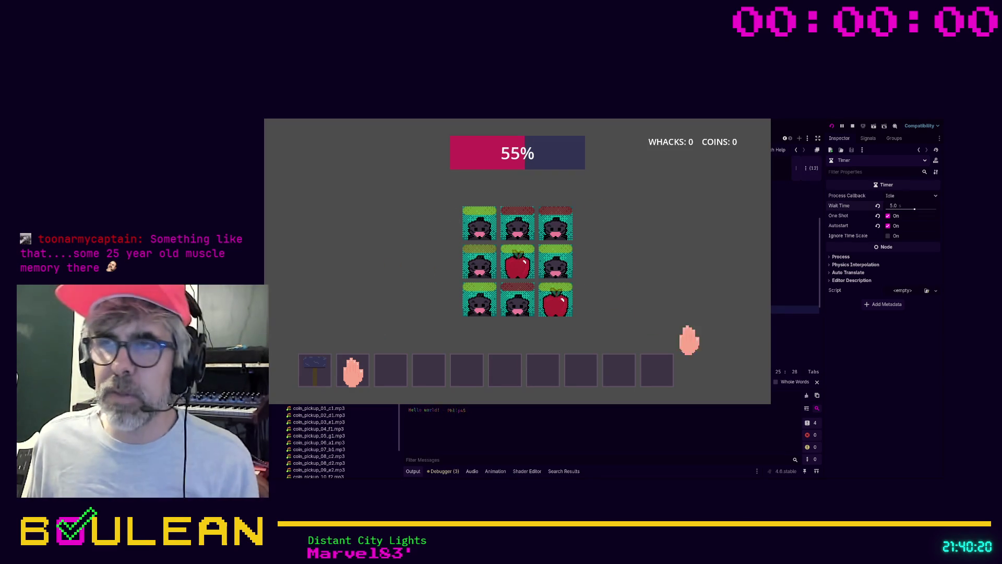
Whack the bottom-right and bottom-middle apples, the centre tile, and the bottom-middle tile for coins
click(551, 300)
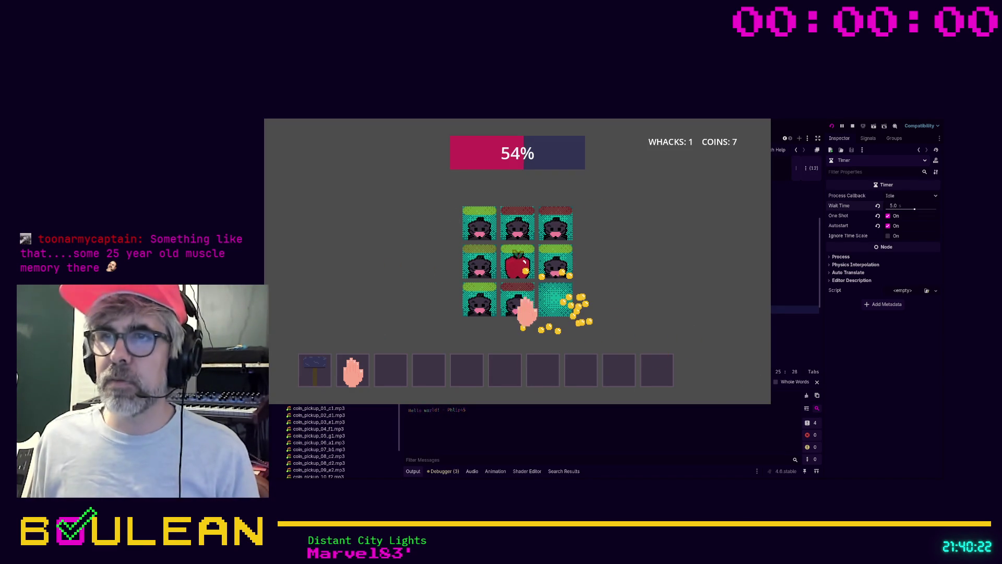
click(514, 303)
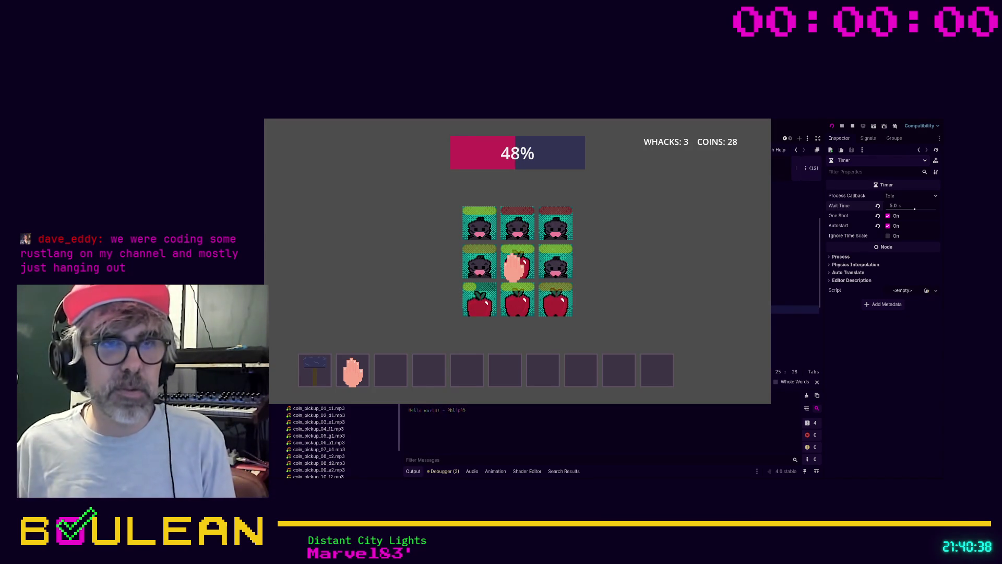
click(515, 266)
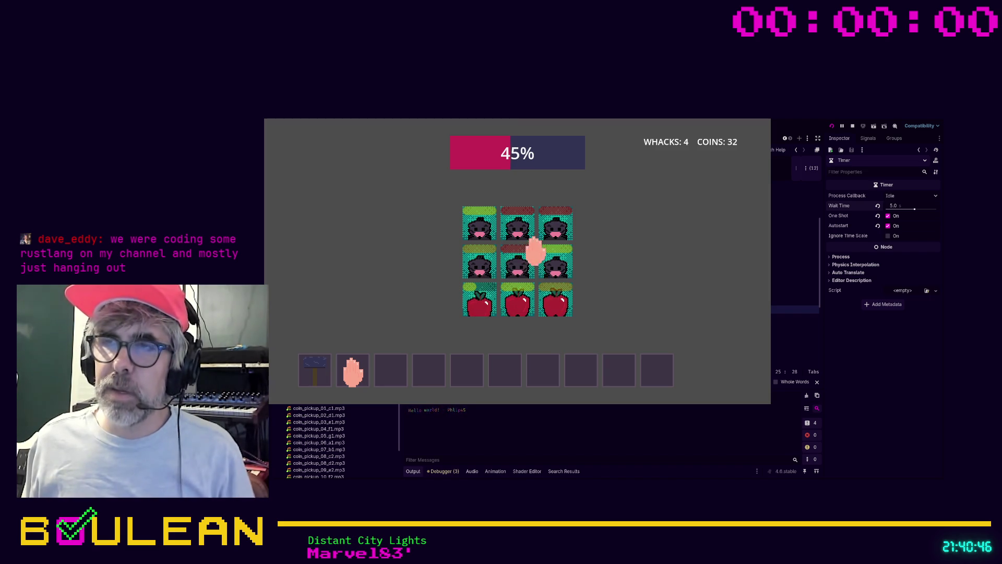
click(520, 301)
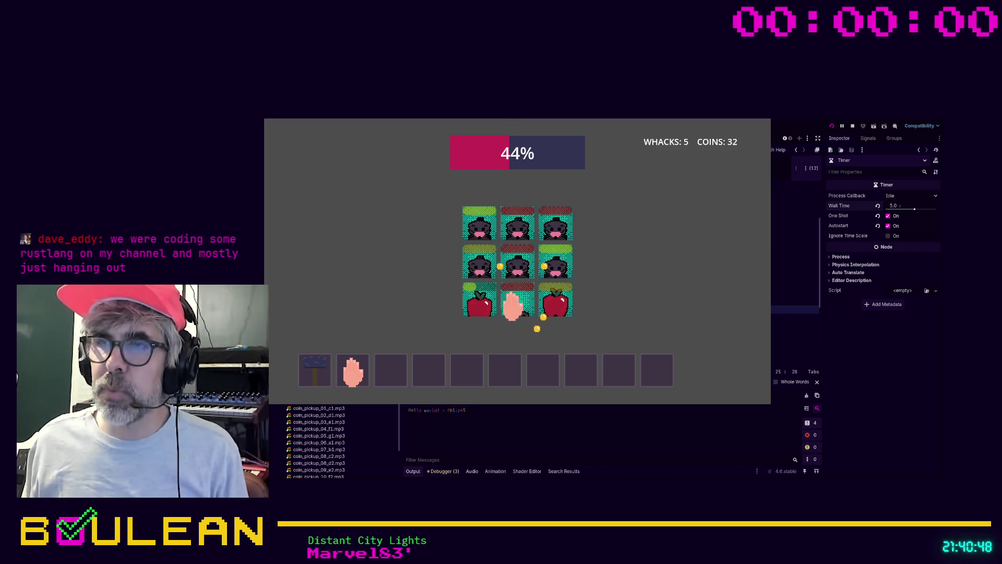